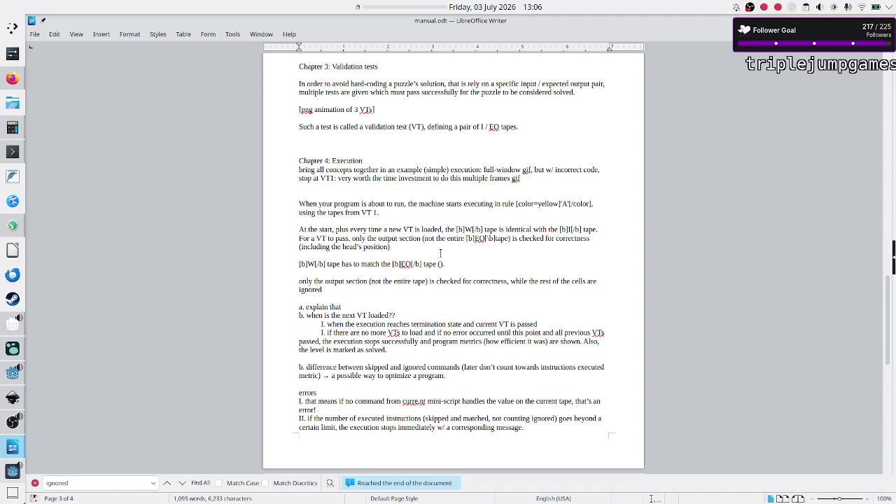
- Remove the parentheses and end the sentence with 'against the same section position in the [b]W[/b] tape.'
key(BackSpace)
key(Delete)
key(Down)
text(ag)
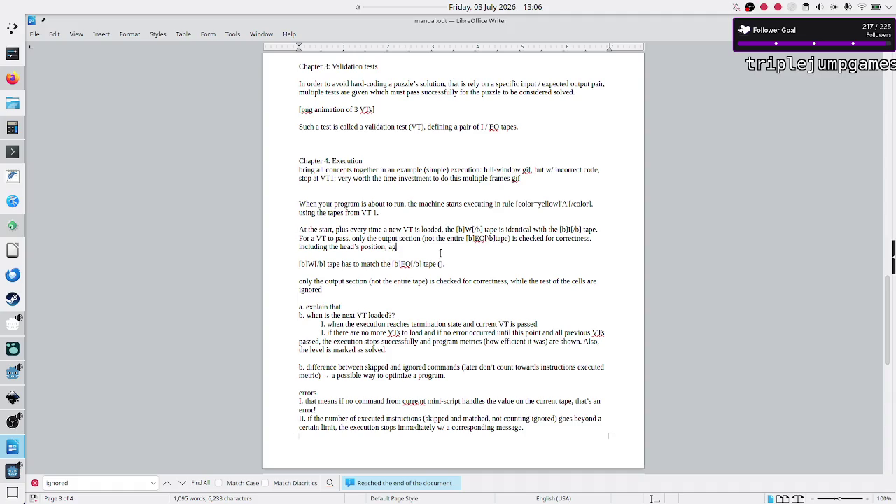
text(ainst the same sect)
text(ion pos)
text(ition in the)
key(Down)
key(shift+Right)
key(shift+Right)
key(shift+Right)
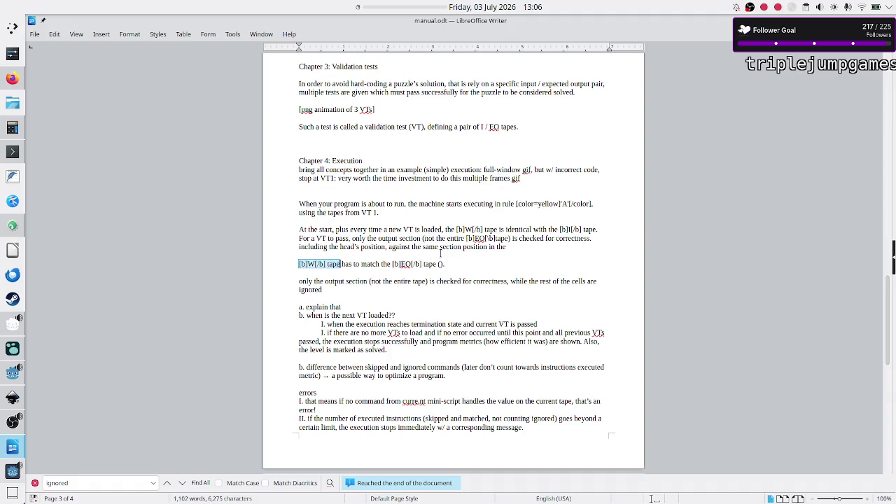
key(ctrl+x)
key(ctrl+v)
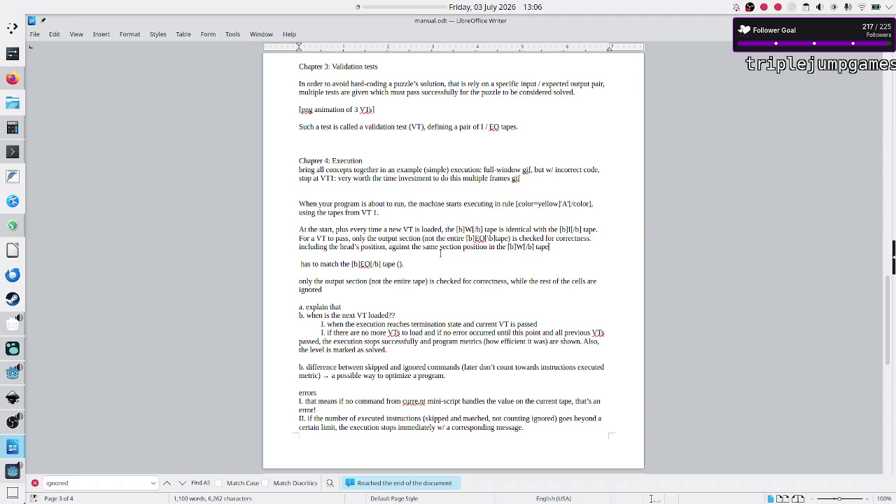
key(Right)
- Delete the leftover 'has to match' line and the duplicate 'only the output section' notes below
key(shift+Down)
key(shift+Left)
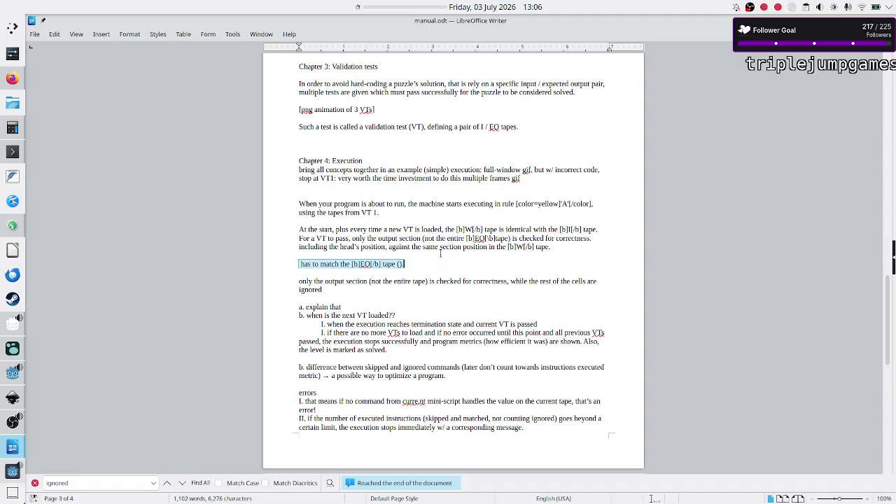
key(BackSpace)
key(BackSpace)
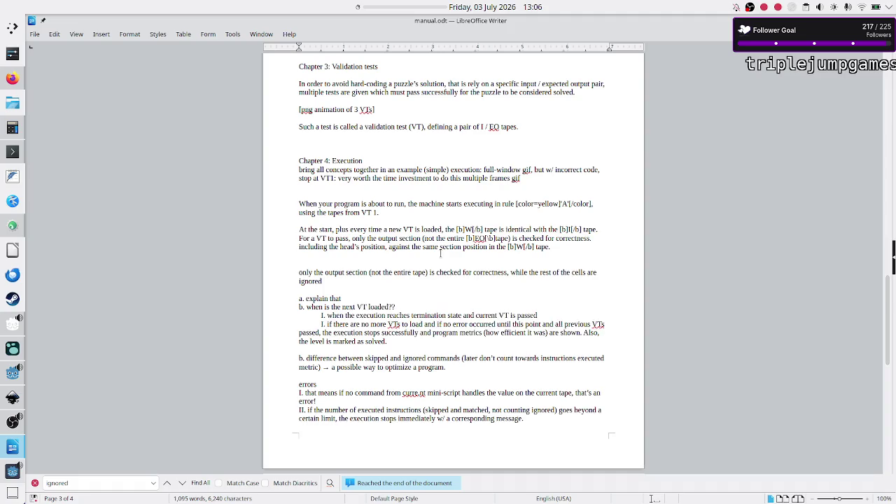
key(BackSpace)
key(Down)
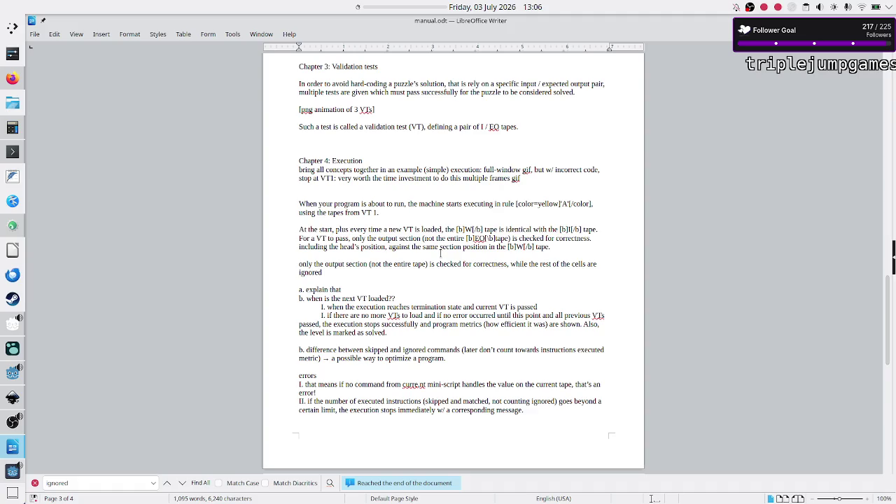
key(ctrl+Left)
key(ctrl+Left)
key(ctrl+Left)
key(ctrl+shift+Down)
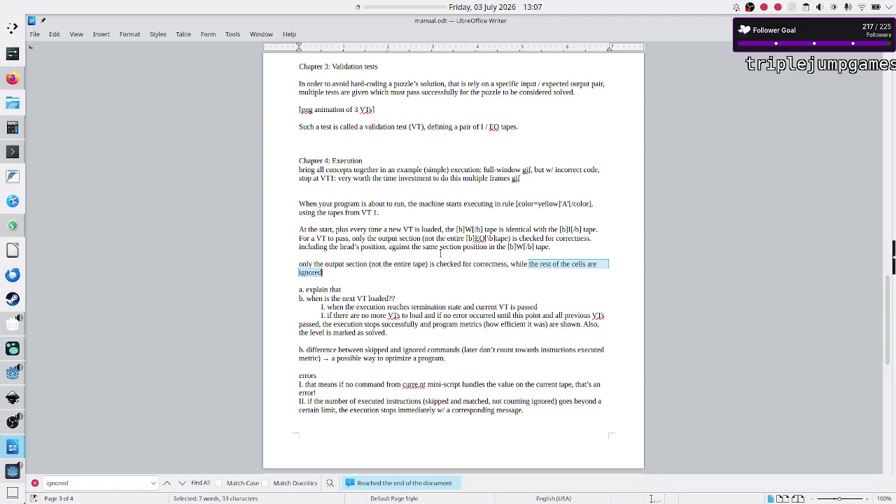
key(BackSpace)
key(BackSpace)
key(BackSpace)
key(BackSpace)
key(BackSpace)
key(BackSpace)
key(BackSpace)
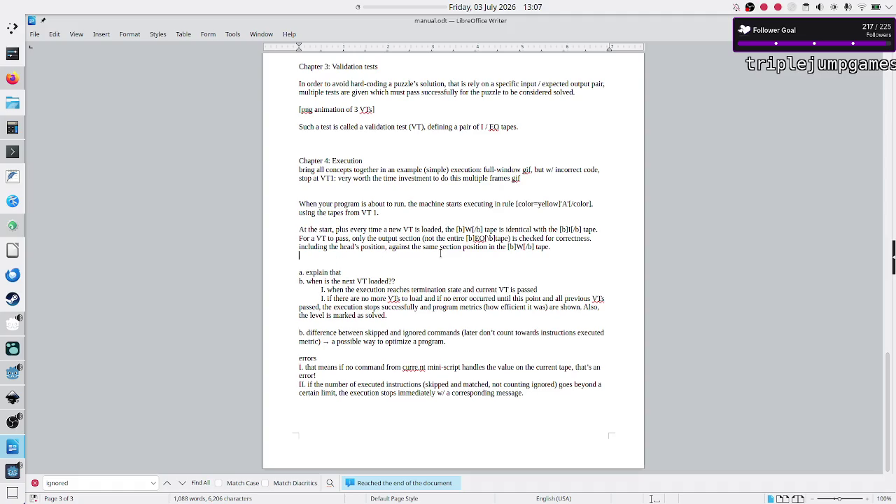
key(BackSpace)
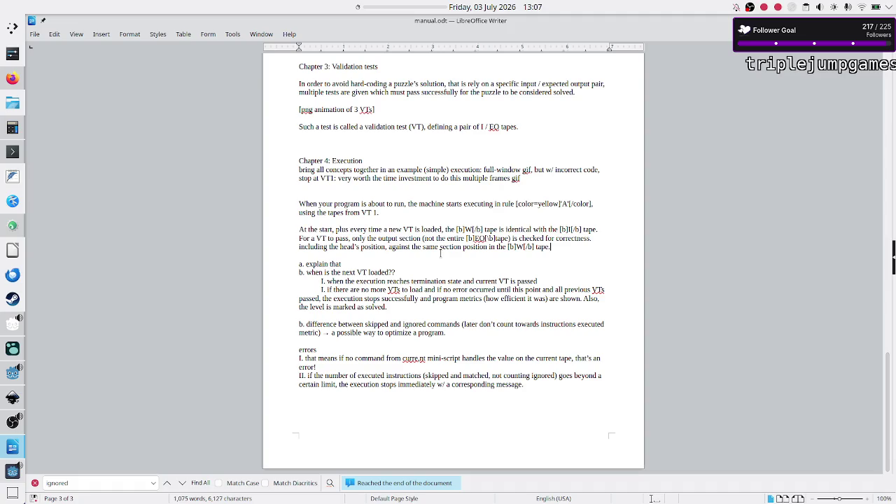
- Keep 'For a VT to pass' as its own paragraph and merge 'At the start' into 'When your program'
key(Up)
key(Up)
key(Down)
key(Down)
key(Up)
key(Down)
key(ctrl+Right)
key(ctrl+Right)
key(Right)
key(Right)
key(Right)
key(Right)
key(Right)
key(Right)
key(Home)
key(shift+Down)
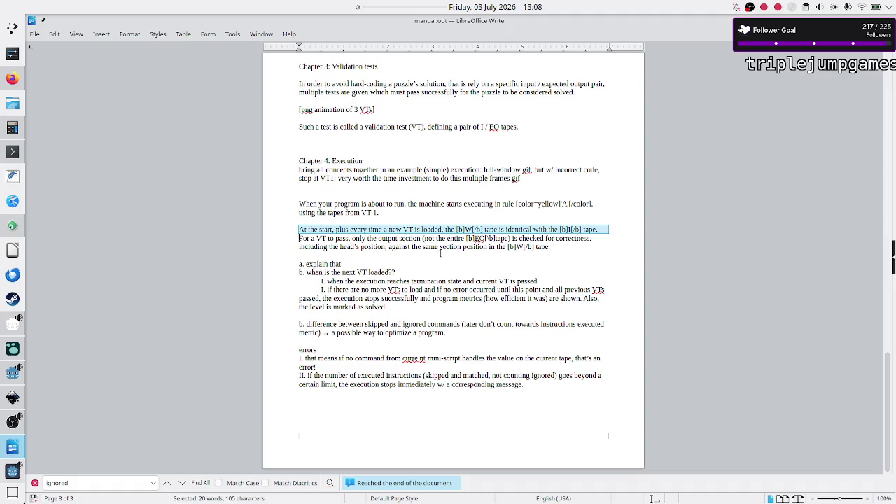
key(Up)
key(Up)
key(Up)
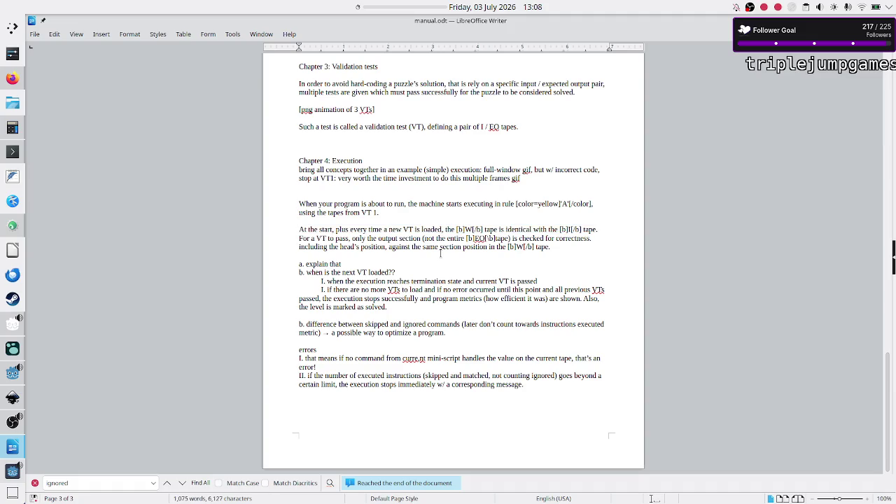
key(Down)
key(BackSpace)
key(Return)
key(Return)
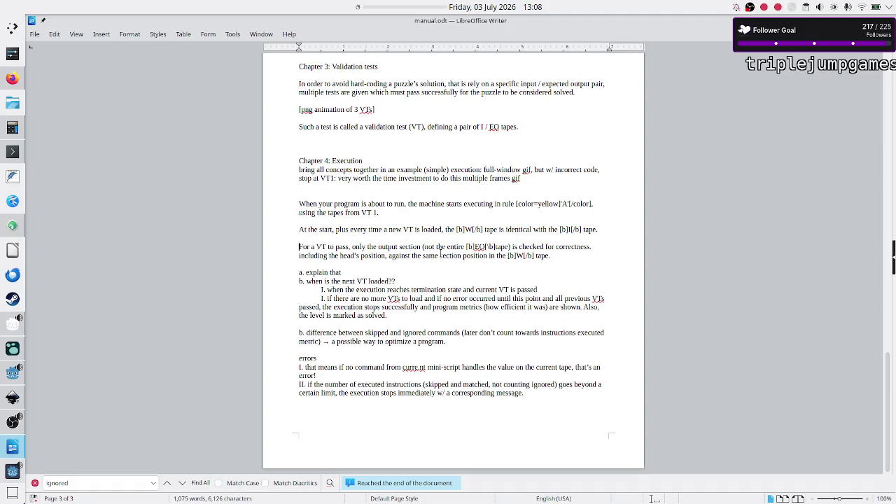
key(BackSpace)
key(BackSpace)
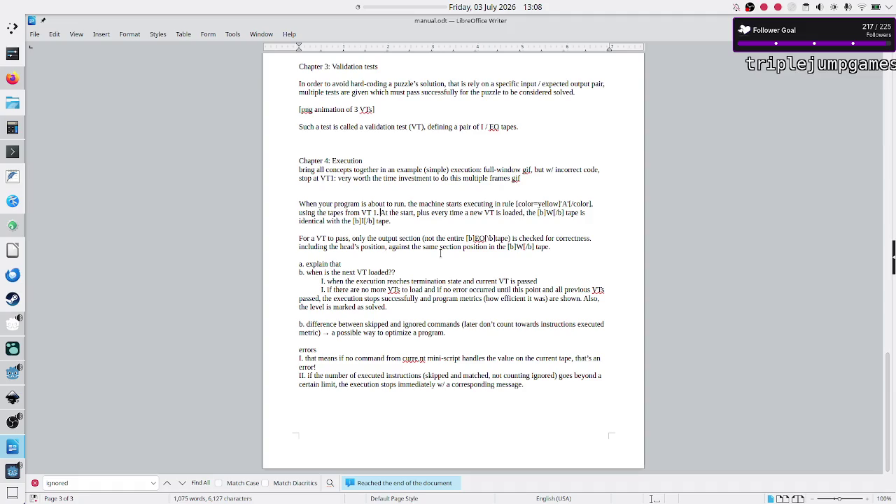
- Delete the 'a. explain that' note below the 'For a VT to pass' paragraph
key(Up)
key(Down)
key(ctrl+Right)
key(ctrl+Right)
key(ctrl+Right)
key(ctrl+Right)
key(ctrl+Right)
key(ctrl+Up)
key(shift+Down)
key(shift+Down)
key(shift+Down)
key(End)
key(Down)
key(Right)
key(Right)
key(ctrl+Right)
key(ctrl+Right)
key(ctrl+Right)
key(ctrl+Right)
key(ctrl+Right)
key(ctrl+Right)
key(Right)
key(Down)
key(shift+End)
key(Delete)
- Start a new paragraph below it beginning with 'Once'
key(Up)
key(Down)
key(Return)
text(Once)
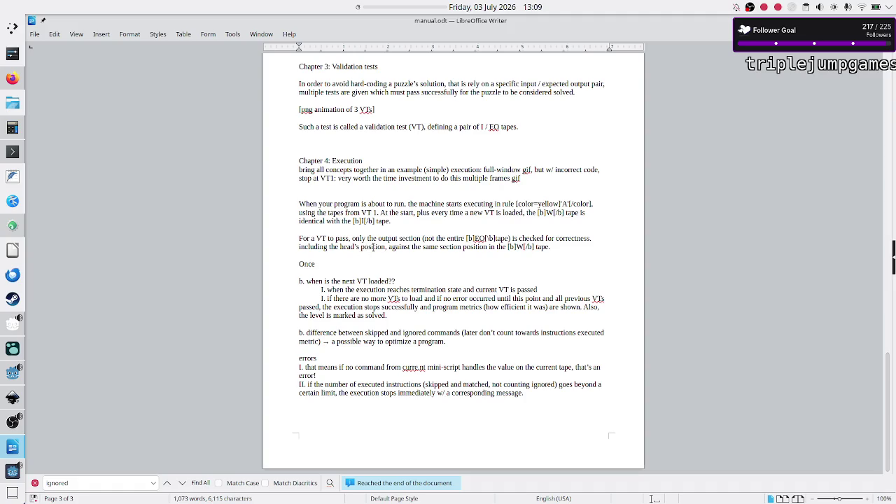
click(558, 247)
key(Down)
key(Right)
key(Right)
key(Right)
key(shift+Right)
key(shift+Right)
key(shift+Right)
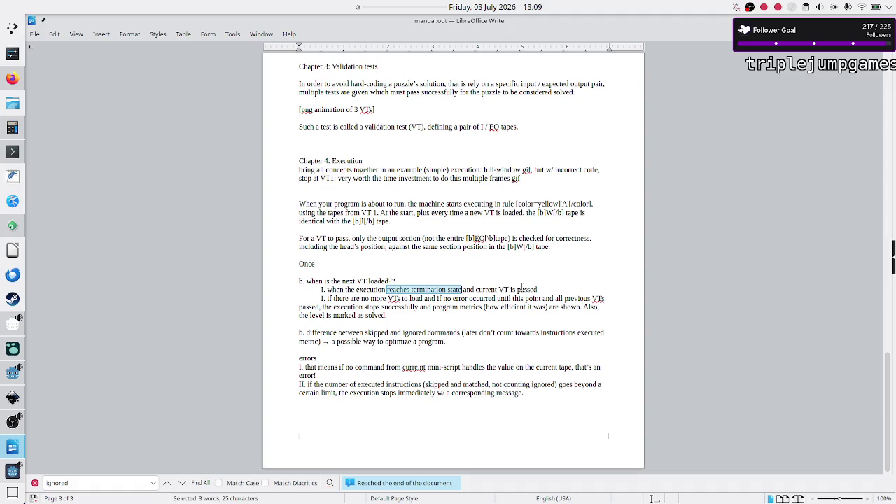
click(314, 239)
drag(313, 238, 339, 239)
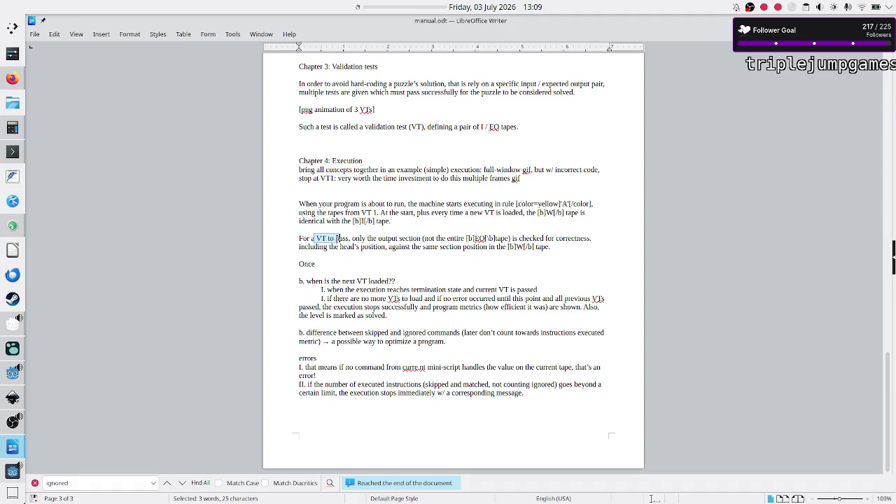
click(338, 239)
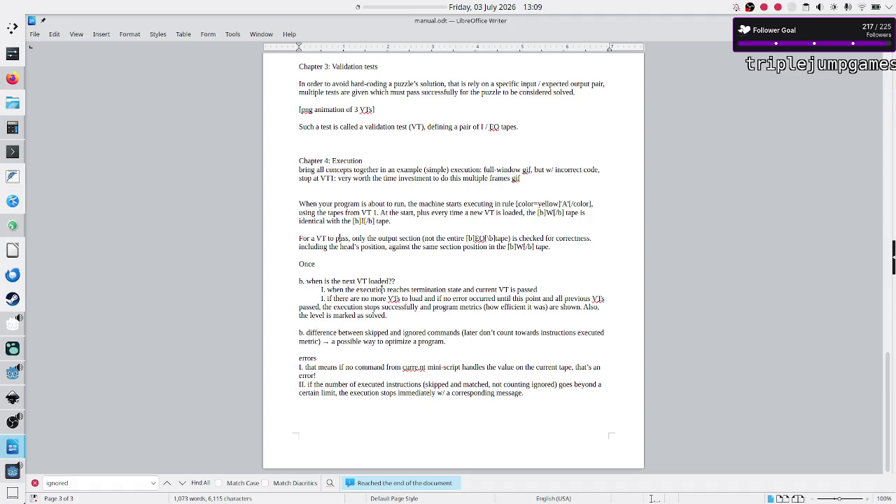
drag(387, 289, 462, 289)
click(460, 289)
- Append 'But this check only happens if the termination rule was' after 'tape.', fixing typos
text(The check)
text( o)
text(nly ha)
text(ppens if the)
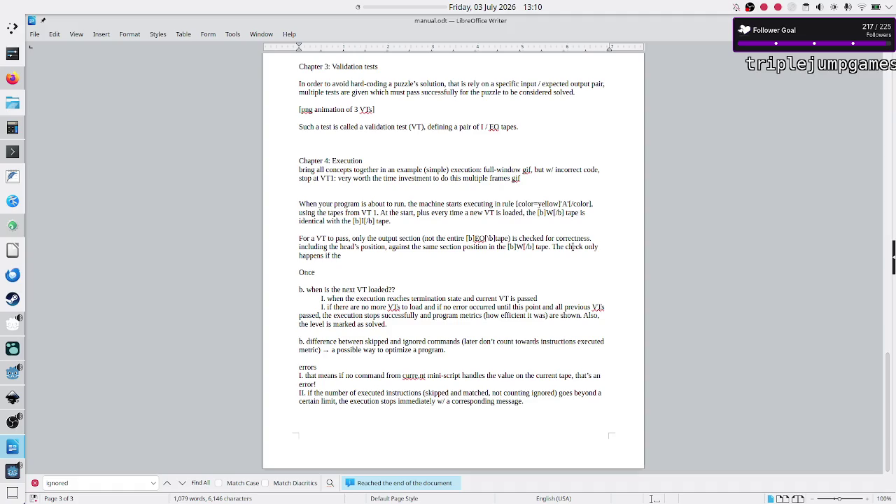
text(las)
key(BackSpace)
key(BackSpace)
key(BackSpace)
text(erm)
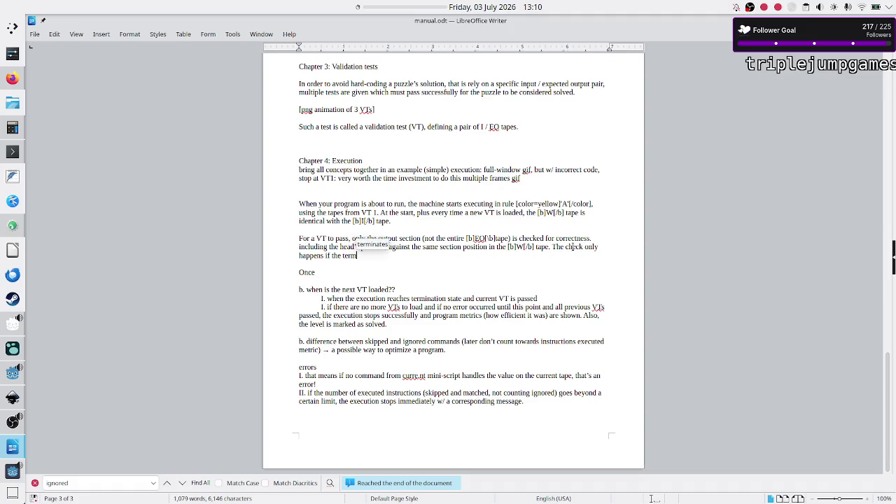
text(ination rule)
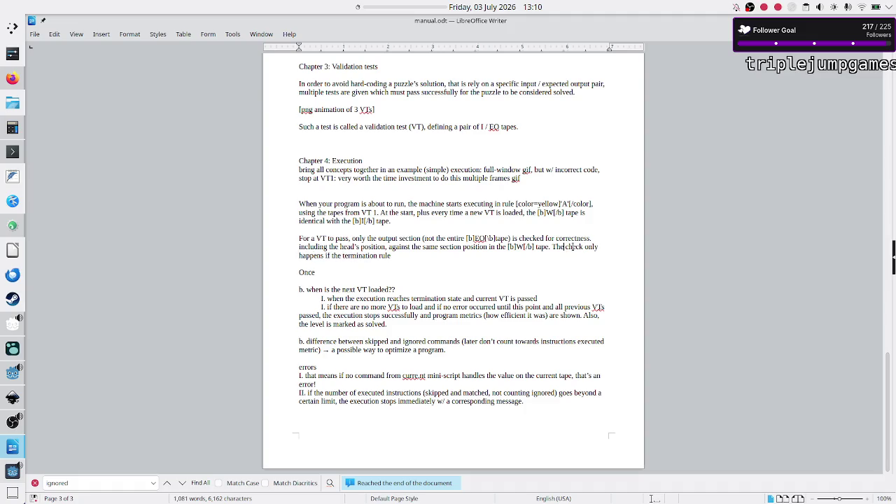
text(But Th)
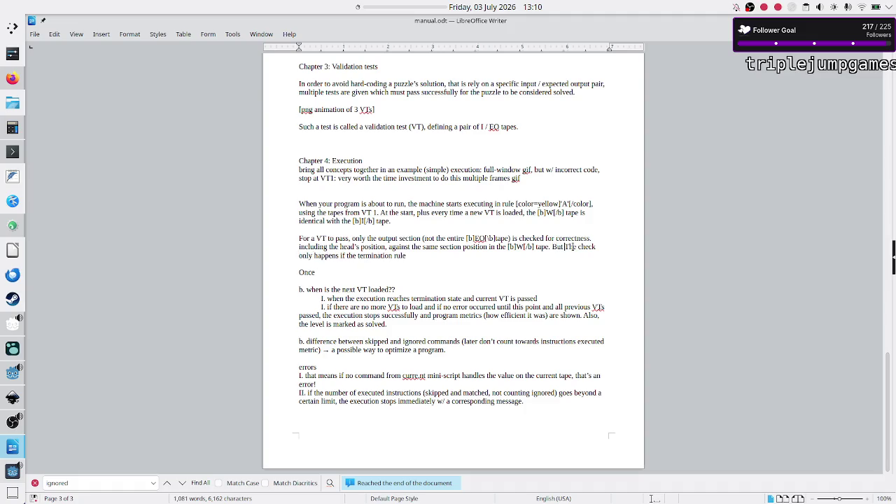
text(is)
key(BackSpace)
key(BackSpace)
key(BackSpace)
text(this)
key(ctrl+Right)
text(was)
click(6, 476)
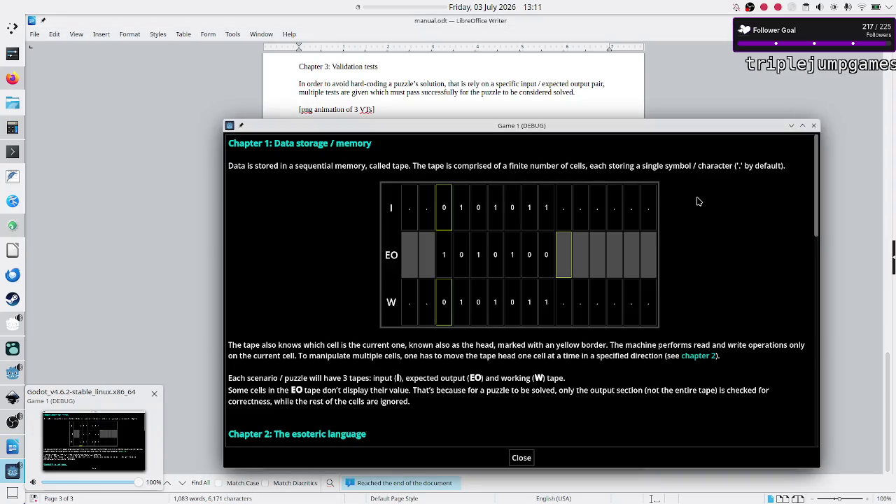
scroll(499, 351, down, 5)
scroll(500, 351, down, 5)
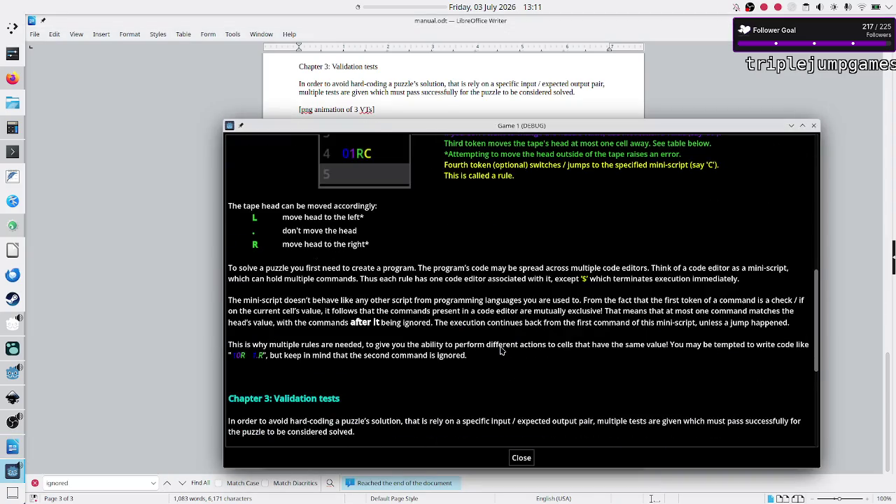
scroll(499, 351, up, 4)
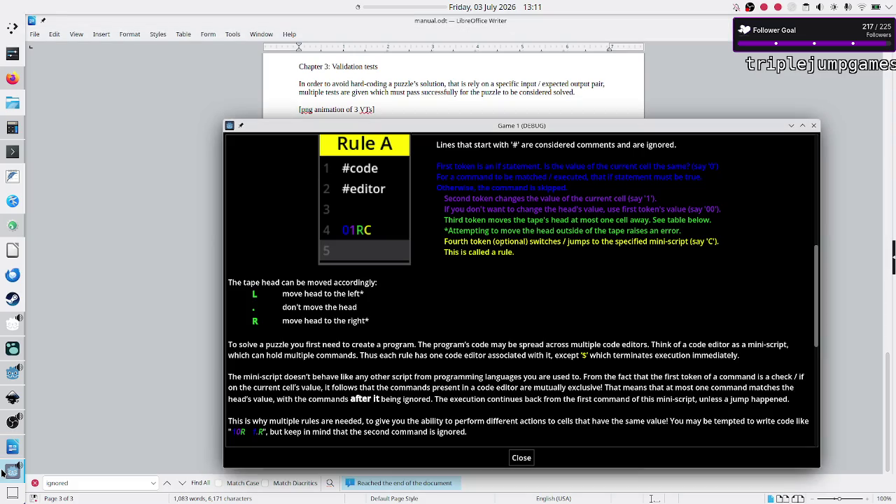
click(8, 471)
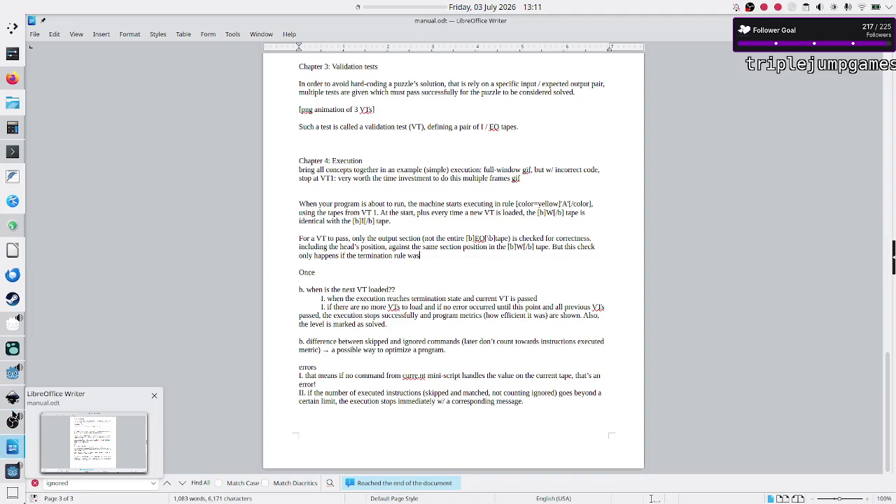
click(13, 377)
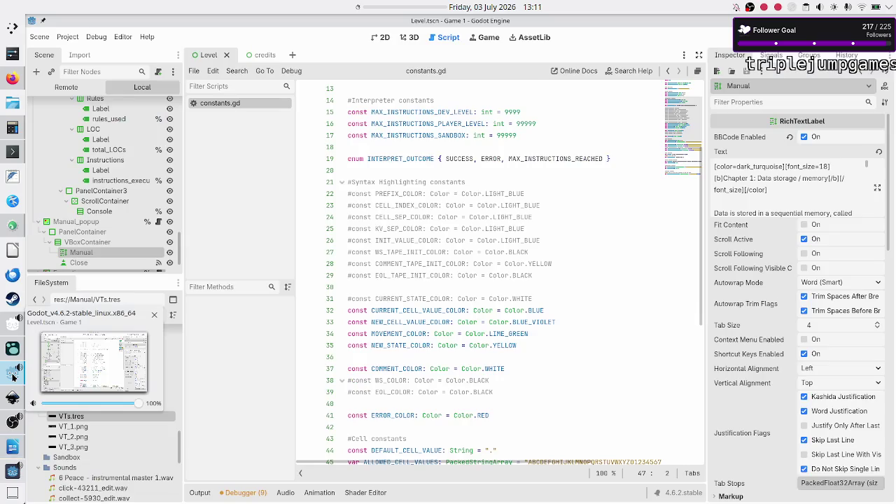
- In the Manual node's Text editor, replace 'immediately.' with 'of the current validation test (see chapter 3'
click(879, 187)
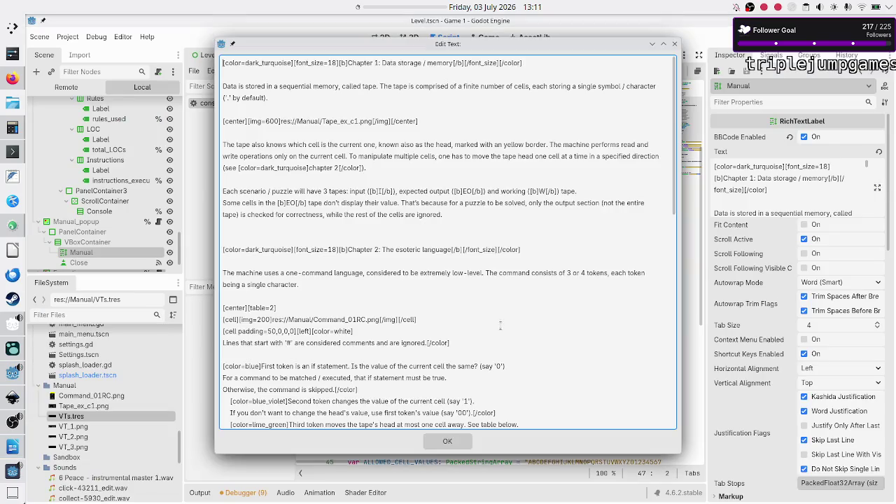
scroll(479, 331, down, 3)
scroll(478, 332, down, 10)
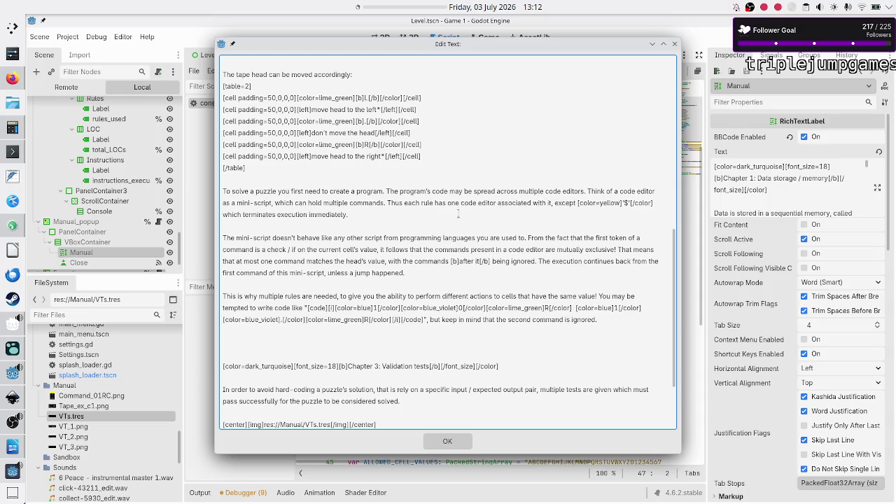
click(394, 219)
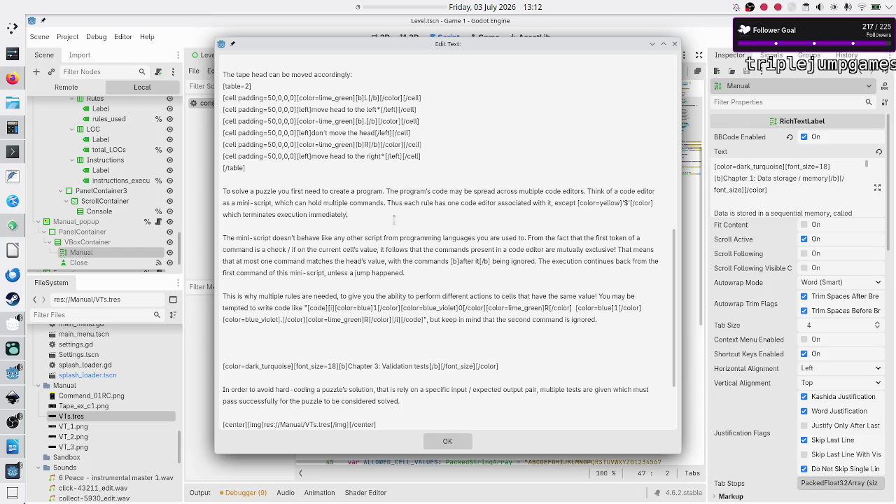
scroll(363, 260, down, 3)
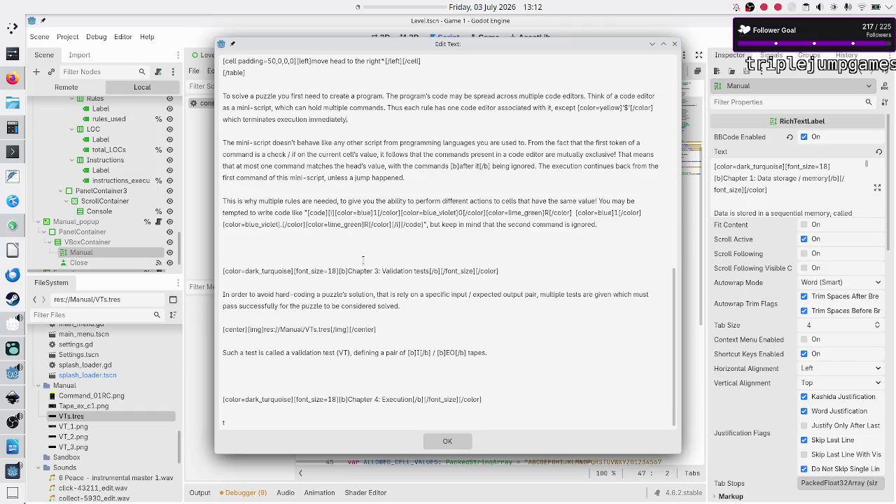
scroll(363, 260, up, 2)
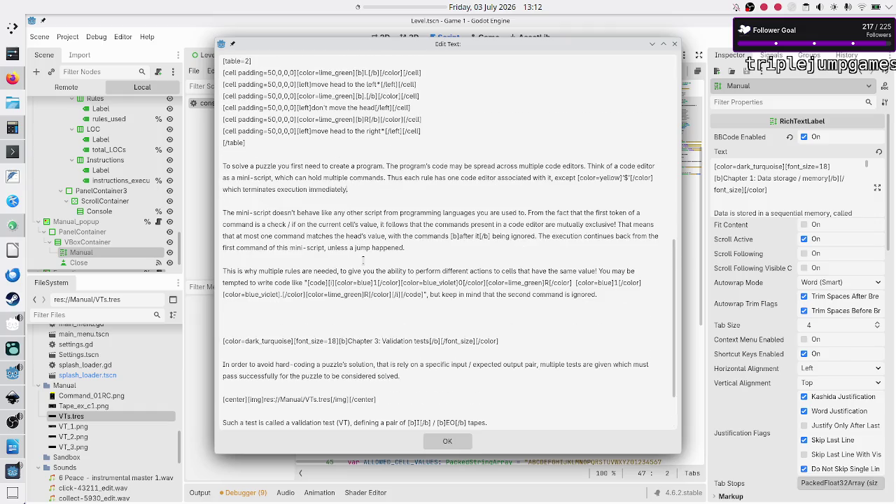
scroll(364, 260, up, 7)
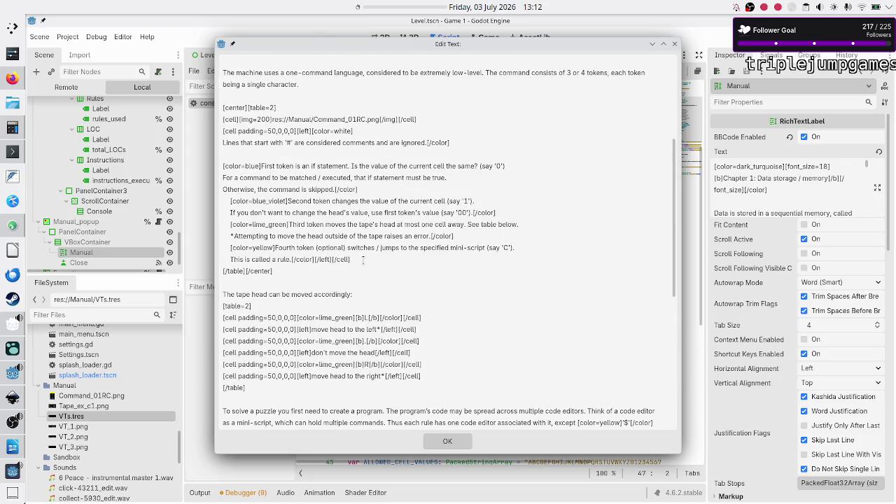
scroll(363, 260, down, 5)
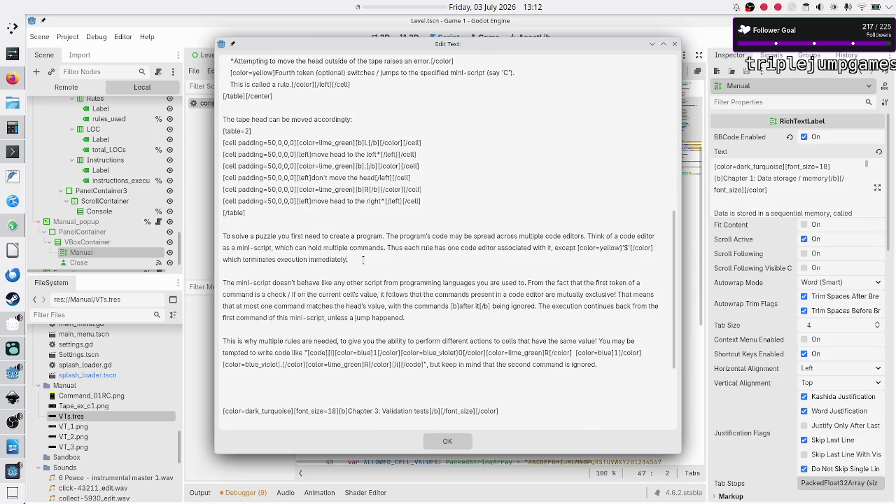
scroll(363, 259, down, 1)
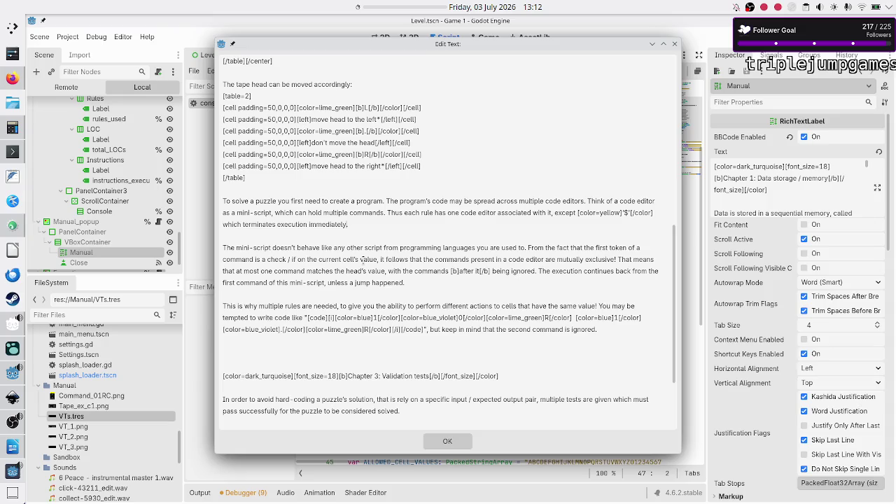
key(BackSpace)
key(BackSpace)
key(BackSpace)
key(BackSpace)
key(BackSpace)
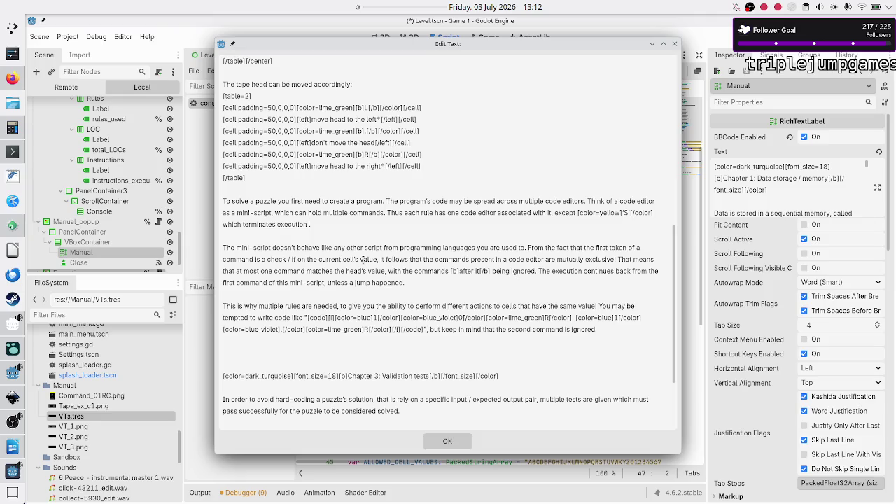
text(of the cu)
text(rrent v)
text(alidation test)
text( (see chap)
text(ter 3)
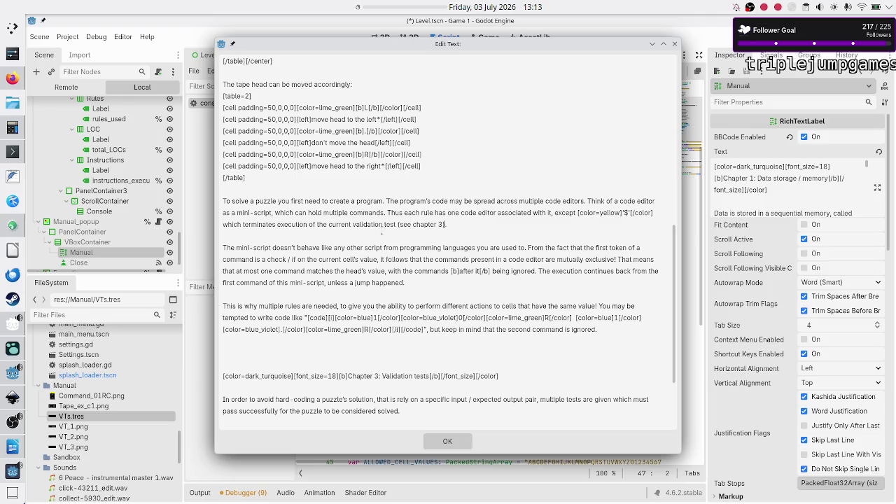
scroll(381, 231, up, 10)
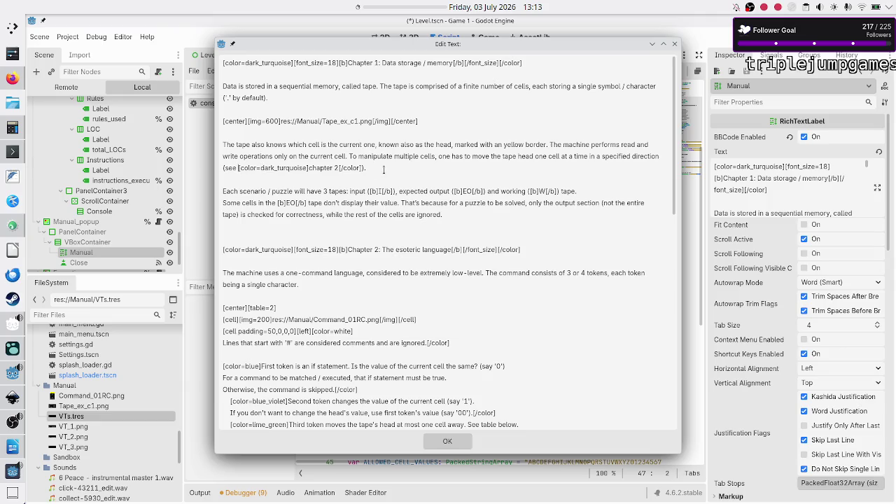
- Wrap 'chapter 3' in a copied [color=dark_turquoise]…[/color] tag
key(shift+Right)
key(shift+Right)
key(shift+Right)
key(shift+Left)
key(ctrl+c)
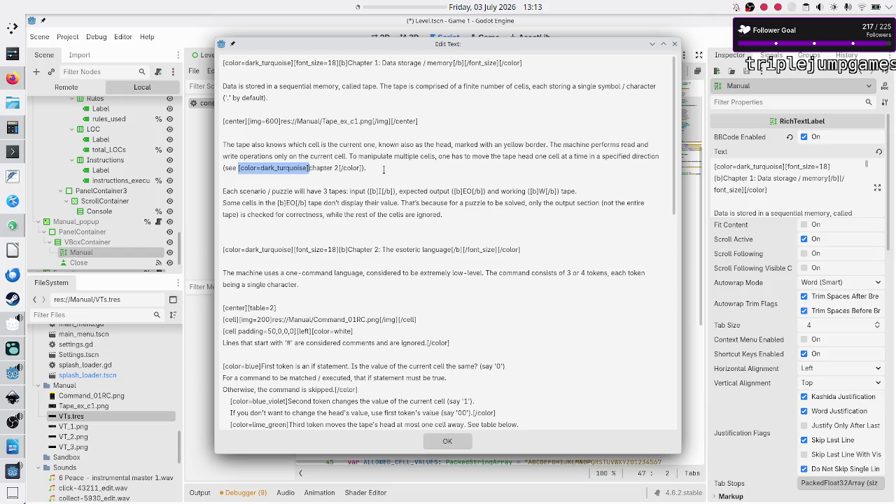
click(384, 169)
scroll(387, 232, down, 10)
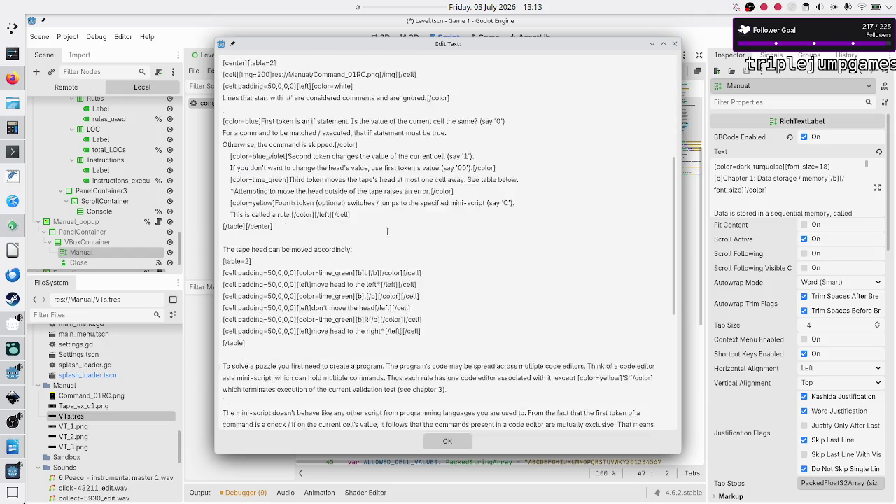
scroll(387, 231, down, 2)
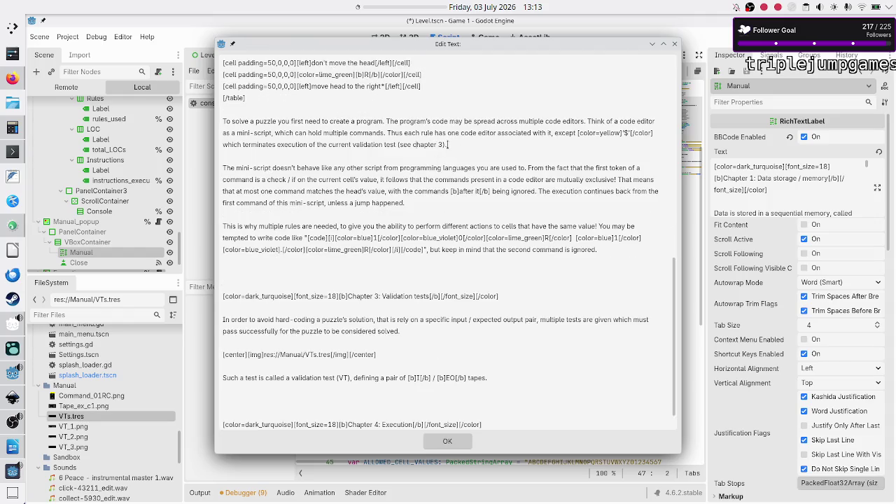
key(ctrl+v)
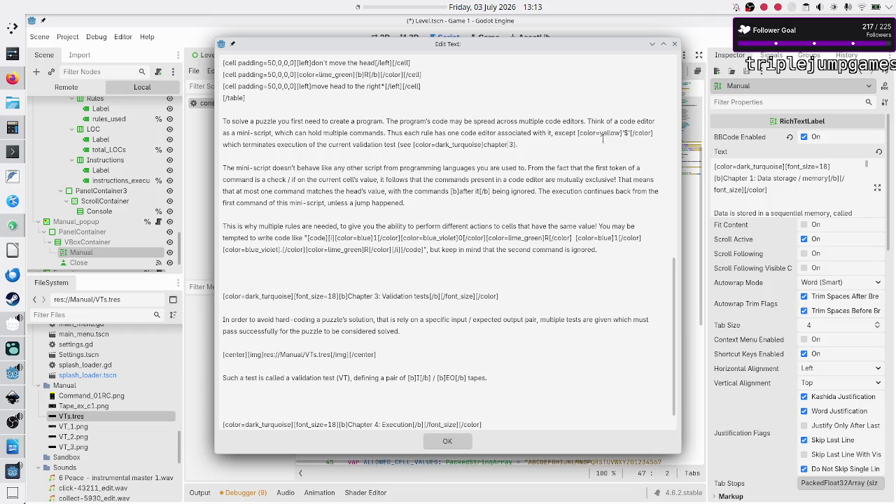
text([/)
text(/co)
text(lor])
- Change 'of' to 'for' so it reads 'execution for the current validation test', then confirm
key(Up)
key(BackSpace)
key(BackSpace)
text(for)
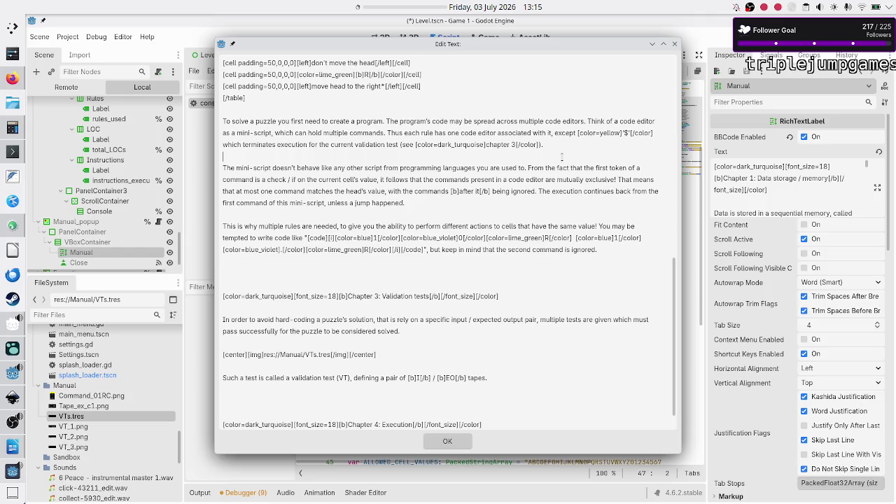
click(448, 441)
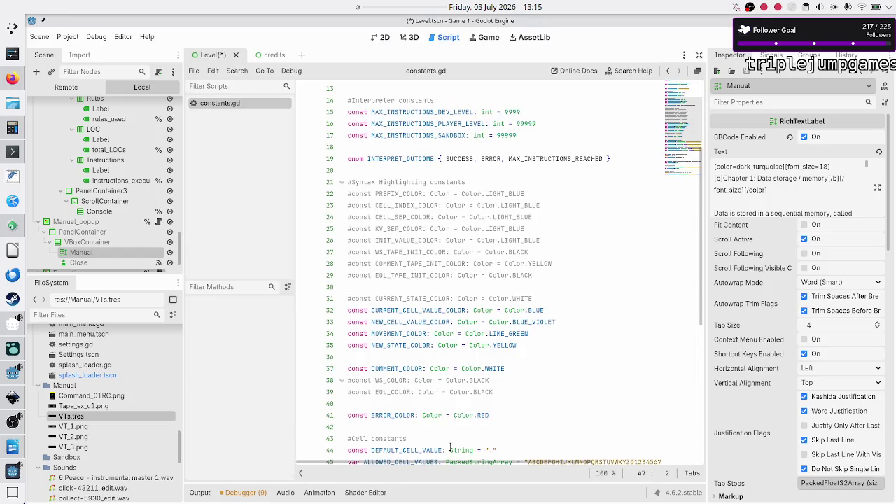
- Save the scene containing the updated manual text with Ctrl+S
click(442, 415)
key(ctrl+s)
click(406, 416)
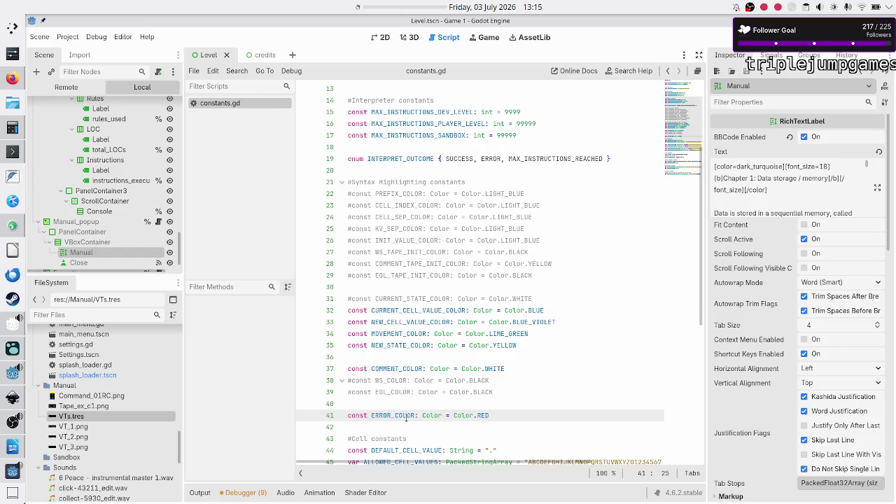
click(383, 426)
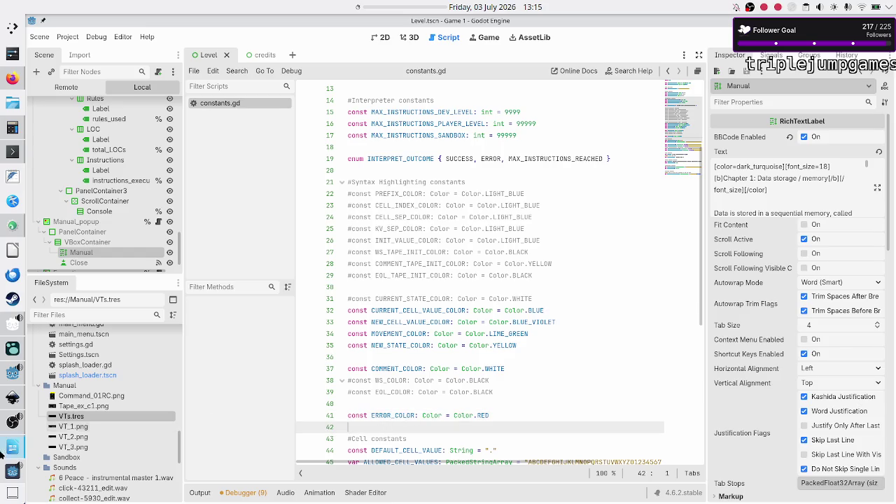
- Check the revised '$' sentence in the running game's manual, then close the game window
click(7, 471)
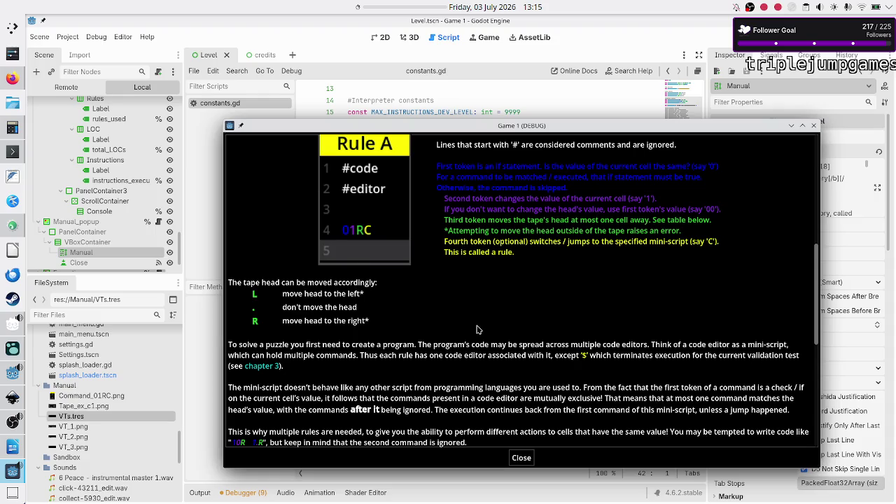
scroll(478, 329, down, 4)
scroll(478, 329, up, 2)
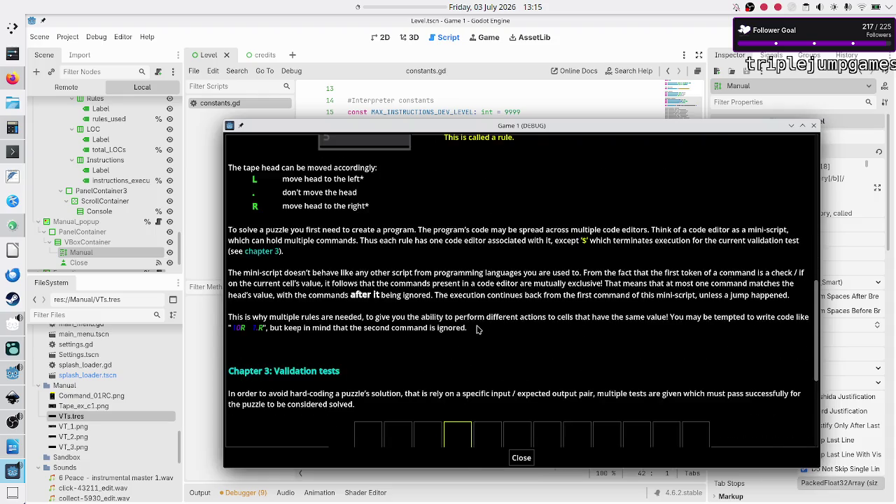
scroll(478, 329, down, 2)
scroll(479, 329, up, 1)
scroll(369, 308, down, 2)
scroll(369, 308, up, 1)
scroll(369, 308, down, 3)
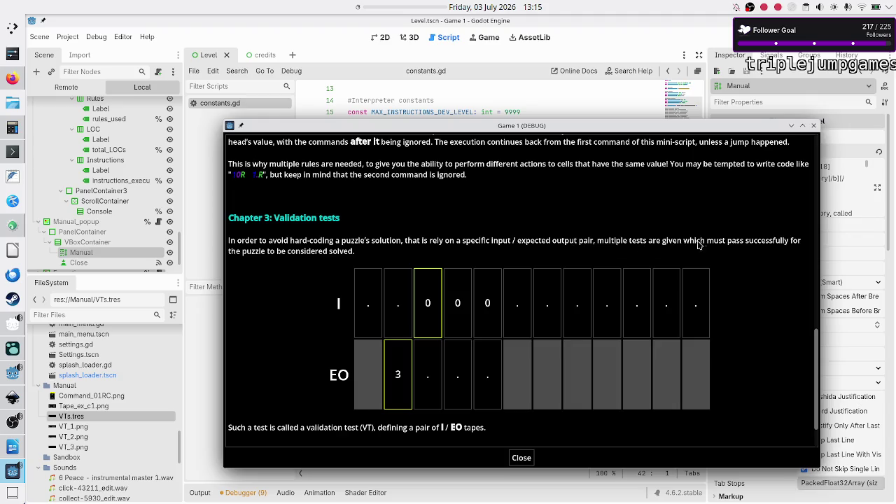
scroll(651, 235, up, 3)
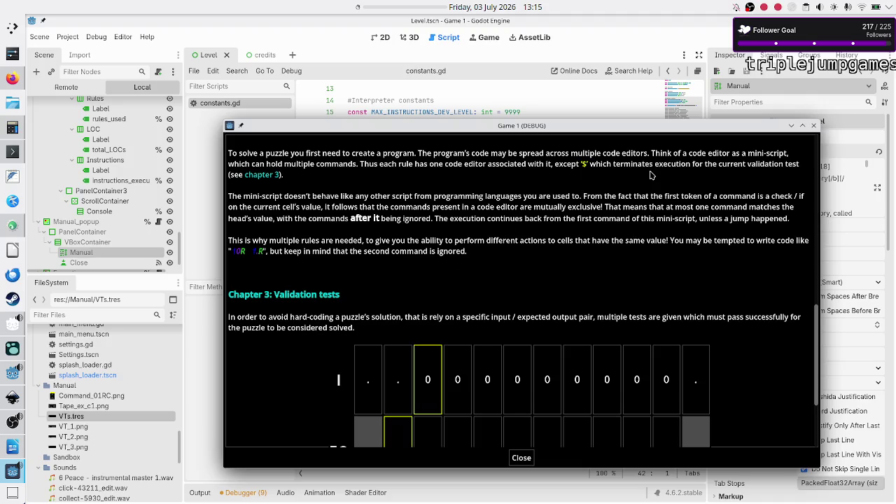
scroll(643, 180, down, 5)
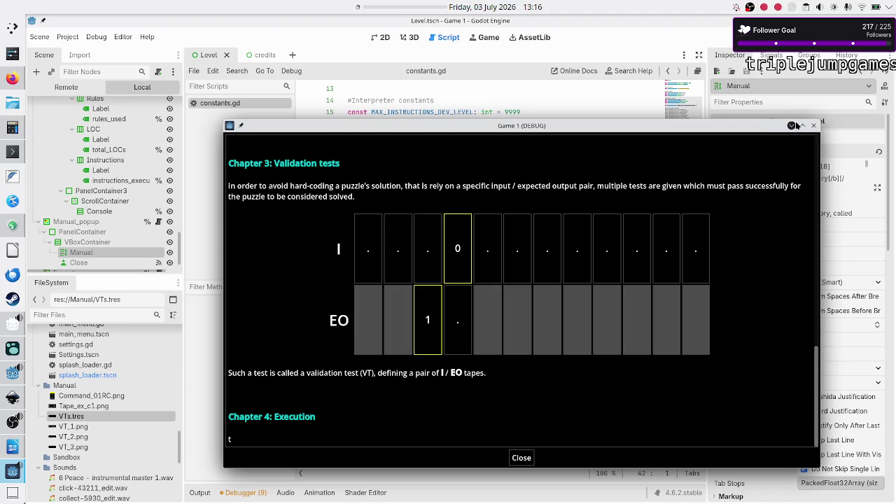
click(791, 125)
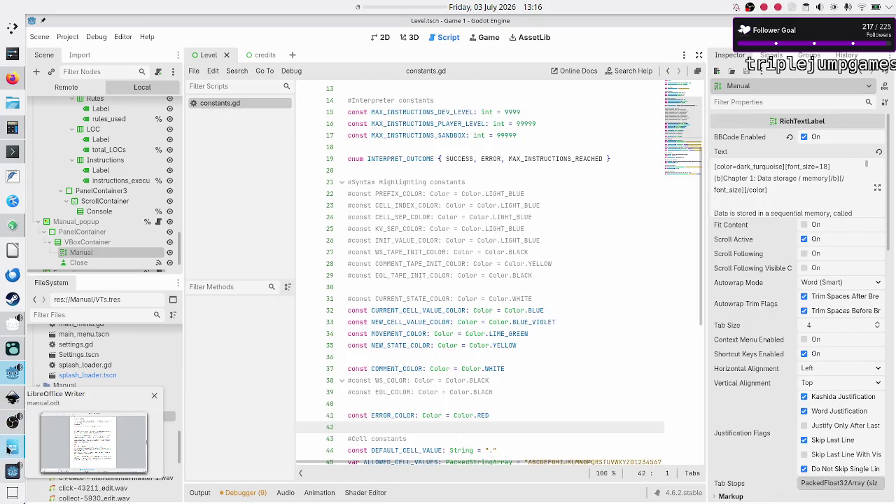
- In manual.odt, select the 'When your program' and 'For a VT to pass' paragraphs to check them
click(13, 446)
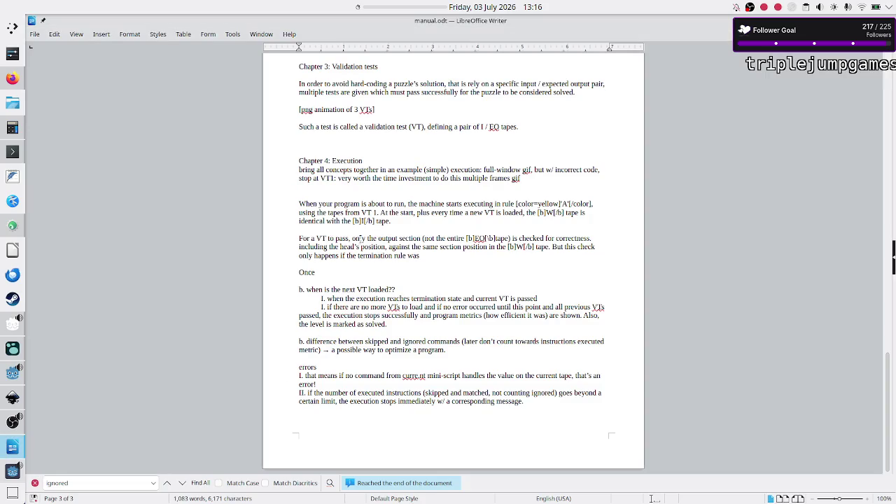
click(368, 194)
key(shift+Down)
key(shift+Down)
key(shift+Down)
key(shift+Left)
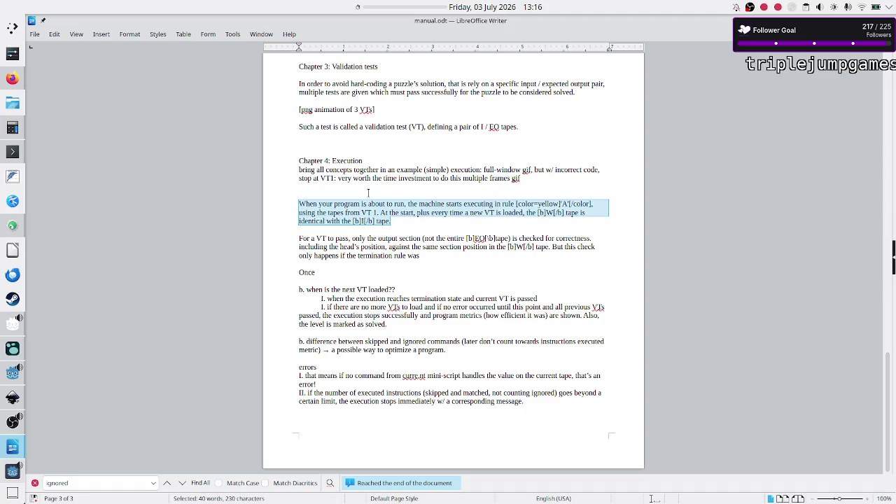
key(Down)
key(shift+Down)
key(shift+Down)
key(shift+Down)
key(shift+Left)
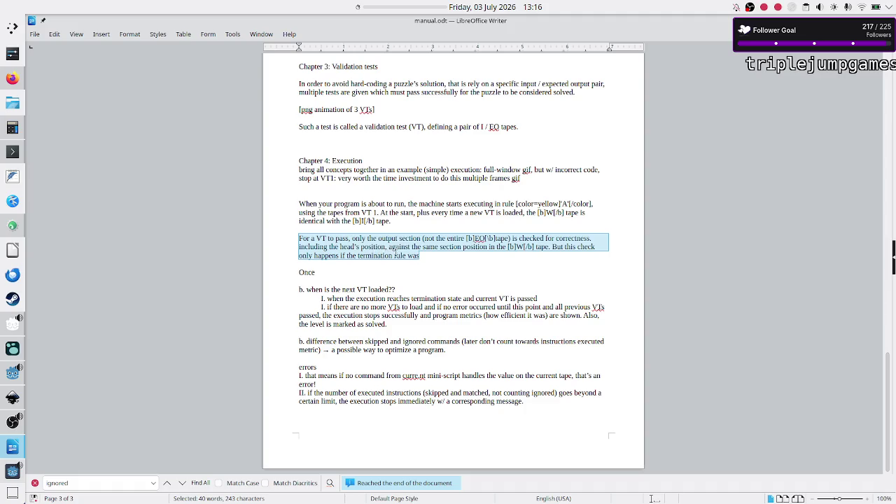
- Make the paragraph end 'only happens once the' and return to the game's manual window
click(424, 255)
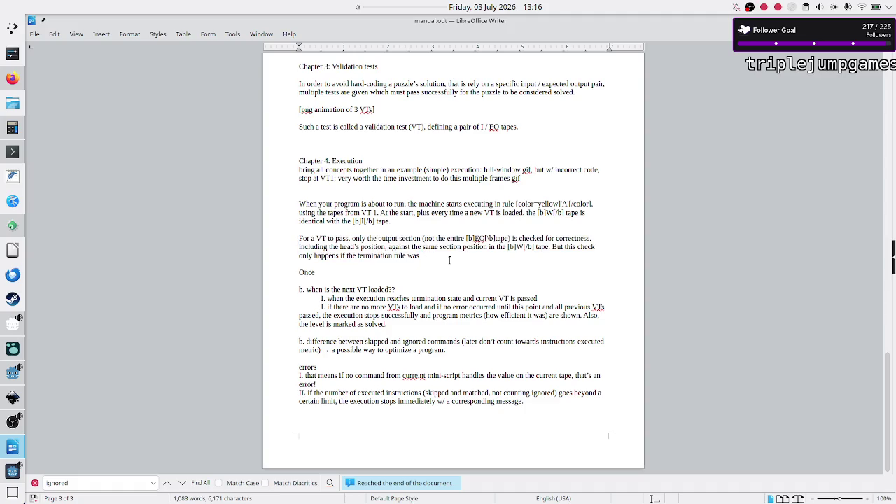
key(BackSpace)
key(BackSpace)
key(BackSpace)
key(BackSpace)
text(once the)
key(alt+Tab)
key(alt+Tab)
key(alt+Tab)
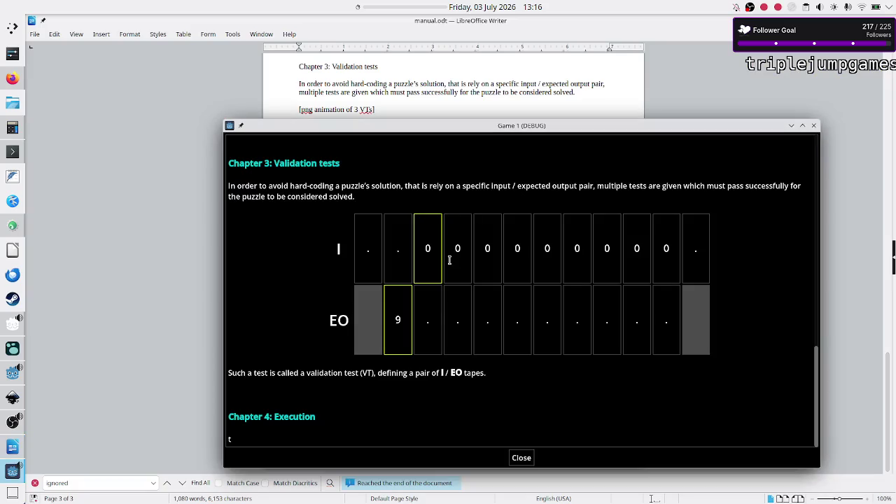
- Scroll through the game's built-in manual, then minimize the Game 1 (DEBUG) window
scroll(437, 308, up, 3)
scroll(434, 308, down, 1)
scroll(435, 308, up, 1)
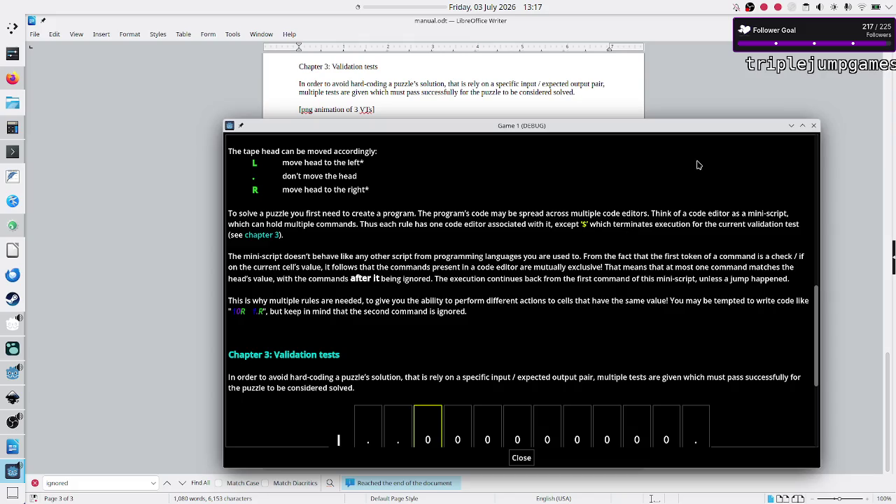
click(792, 126)
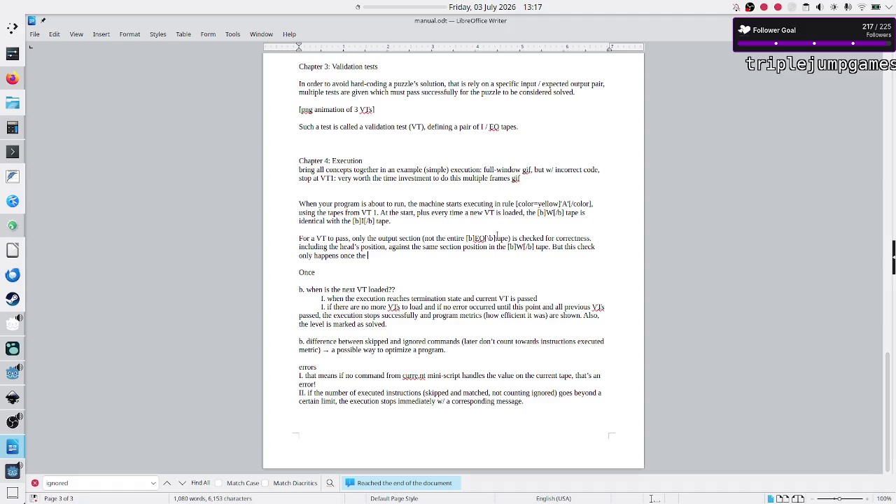
- Continue the paragraph with 'executed terminated. If the VT doesn't pass execution', removing stray characters
text(executed te)
text(rminated)
text(.)
text(()
key(BackSpace)
key(BackSpace)
text(If)
text(the VT does)
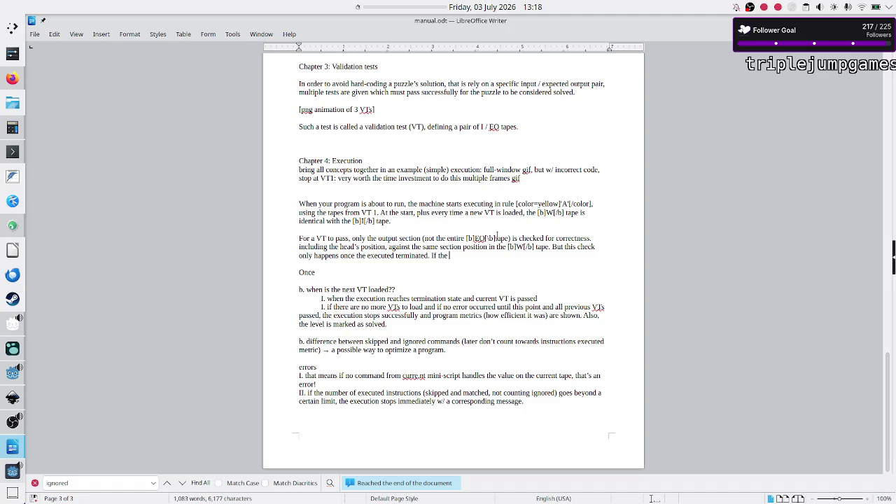
text(n't pass e)
text(xecution)
text( ter)
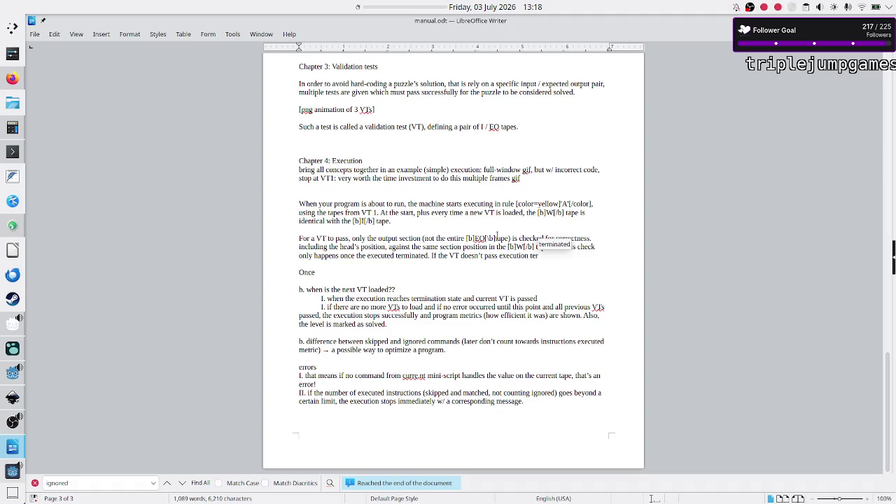
key(BackSpace)
key(BackSpace)
key(BackSpace)
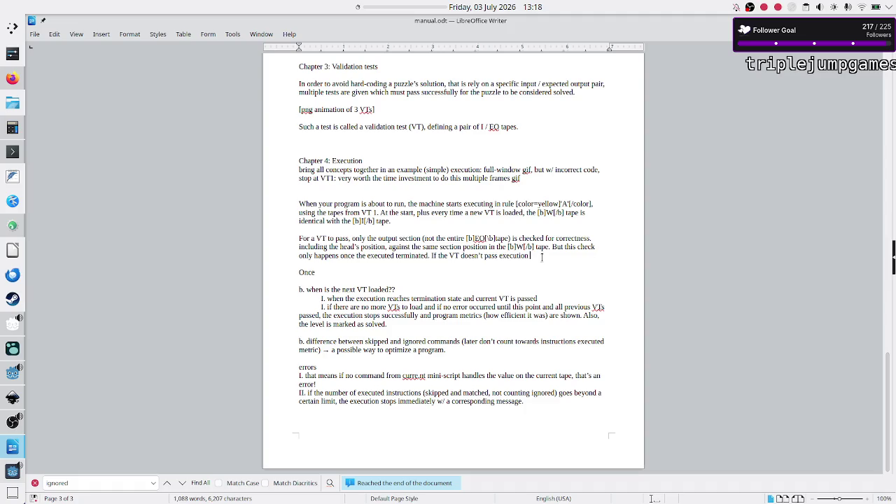
- Select the word 'terminated' and switch to the Duck.ai chat tab in Firefox
double_click(403, 257)
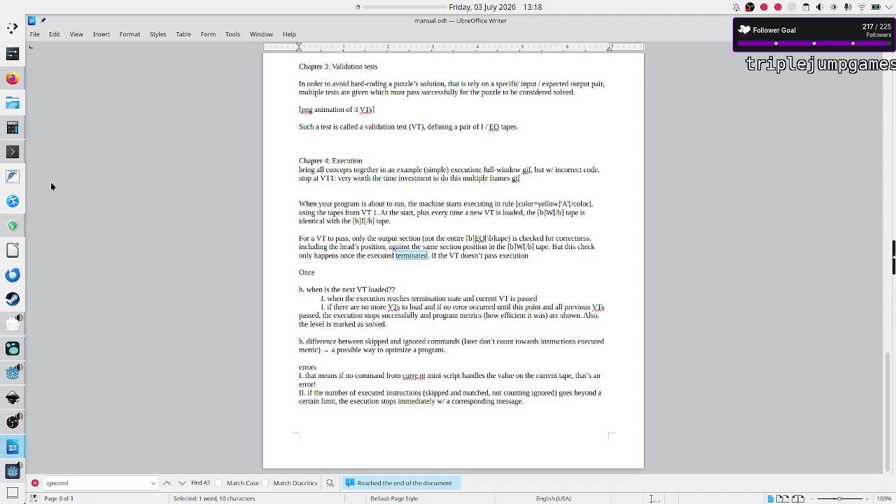
click(12, 79)
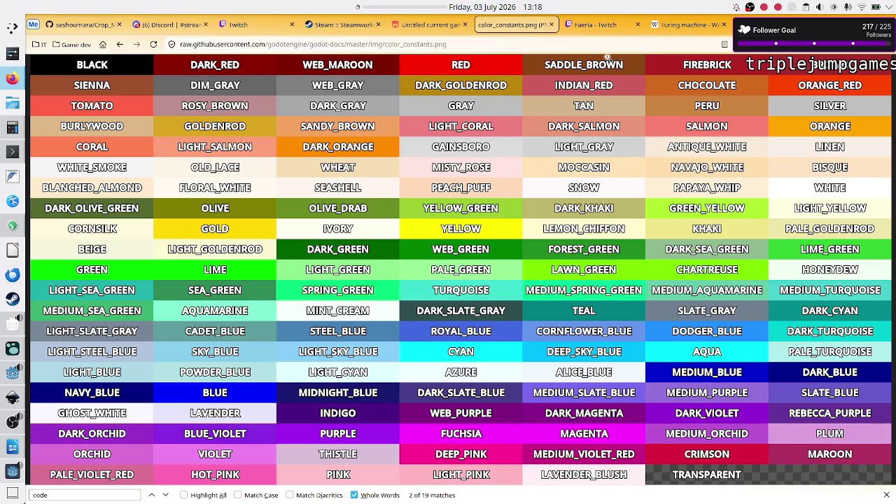
key(ctrl+Tab)
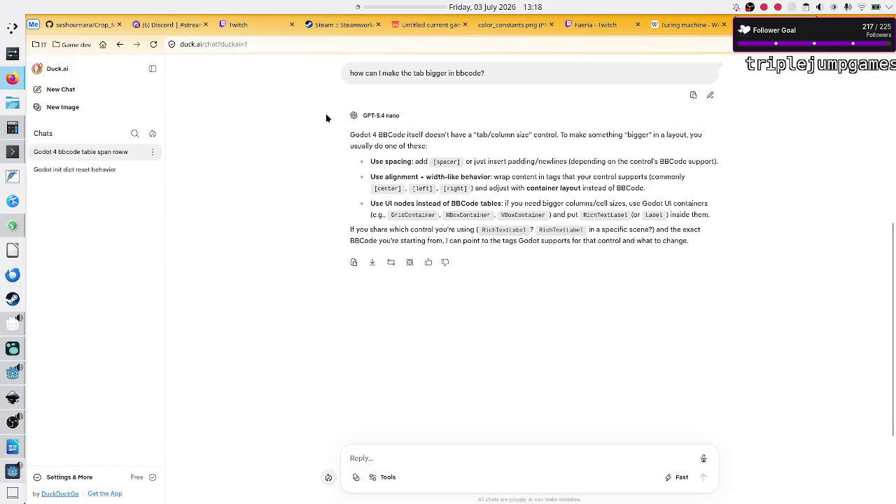
- Search DuckDuckGo for 'terminate synonyms' and select the synonym 'end' in the results
click(102, 44)
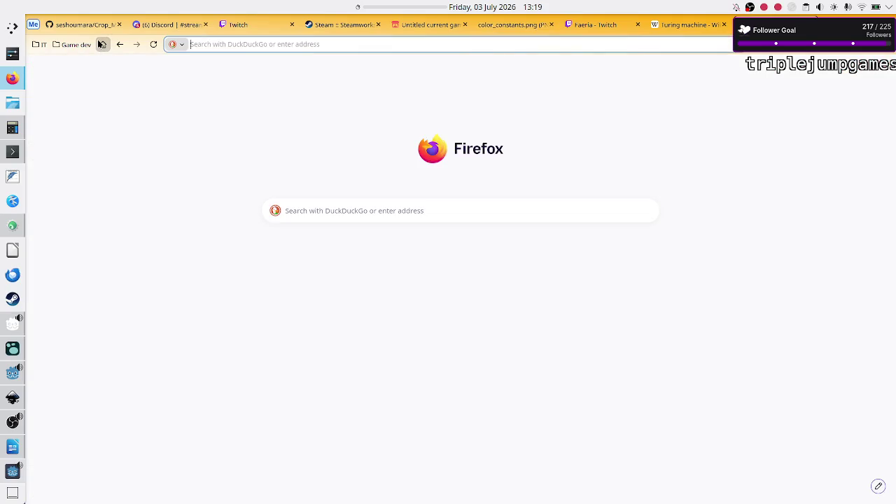
text(terminate )
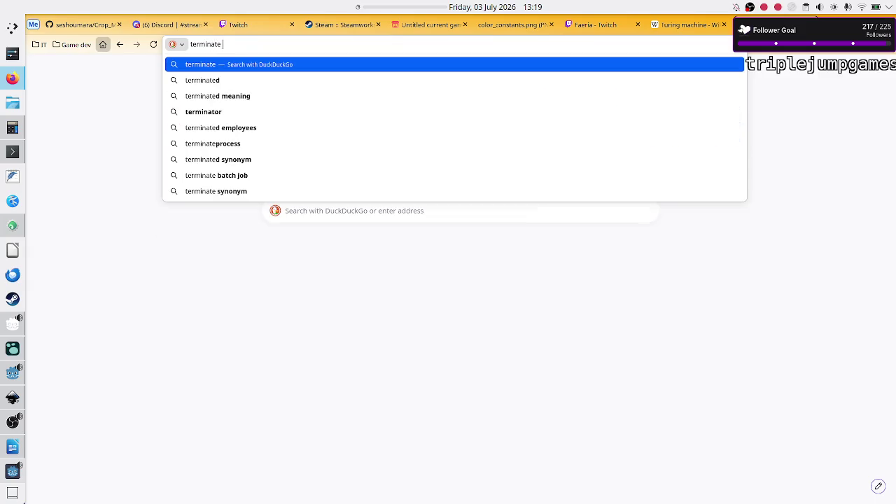
text(synonyms)
key(Return)
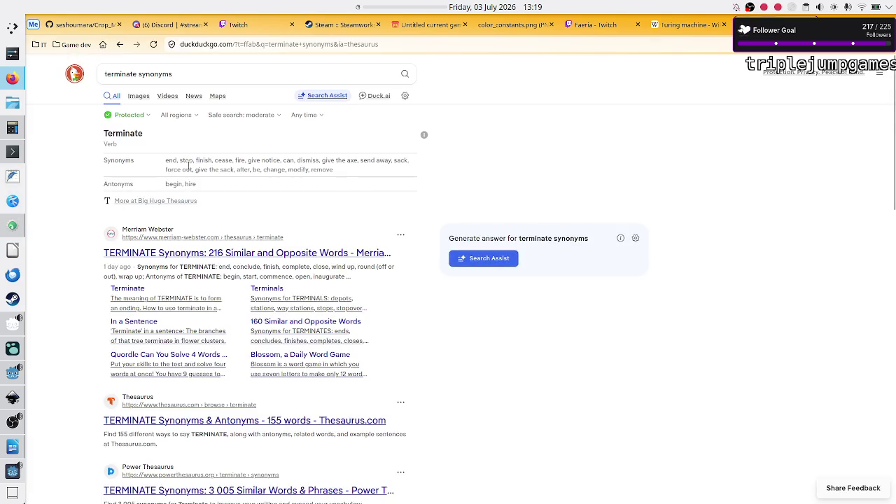
double_click(170, 161)
click(184, 163)
double_click(171, 160)
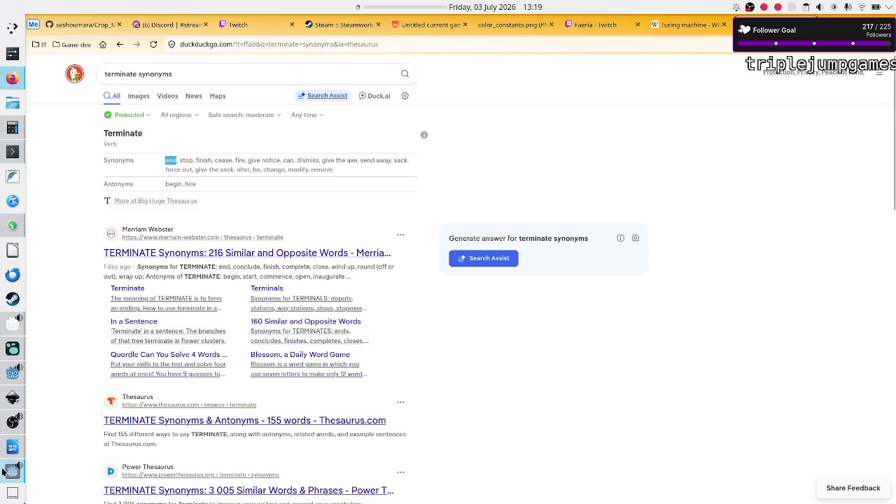
mouse_move(3, 451)
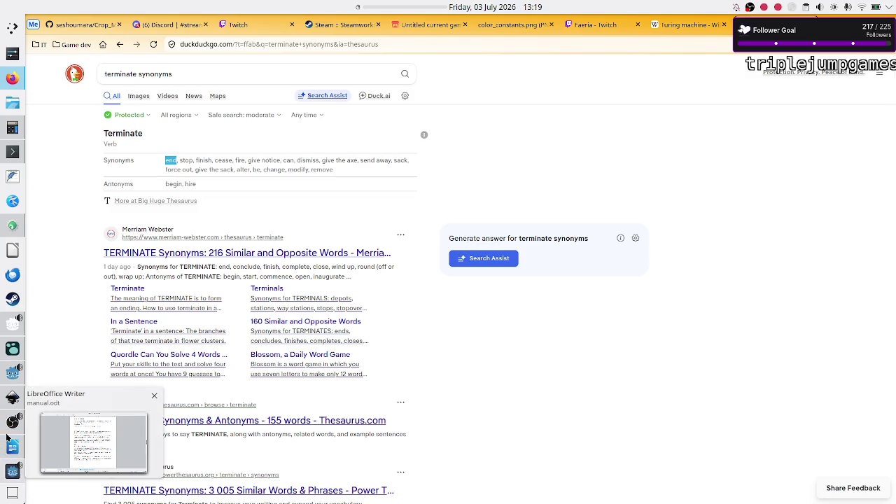
- Edit the Manual label's text so 'terminates' becomes 'ends the' and 'chapter' becomes 'chapters 3 and 4', then confirm
click(8, 382)
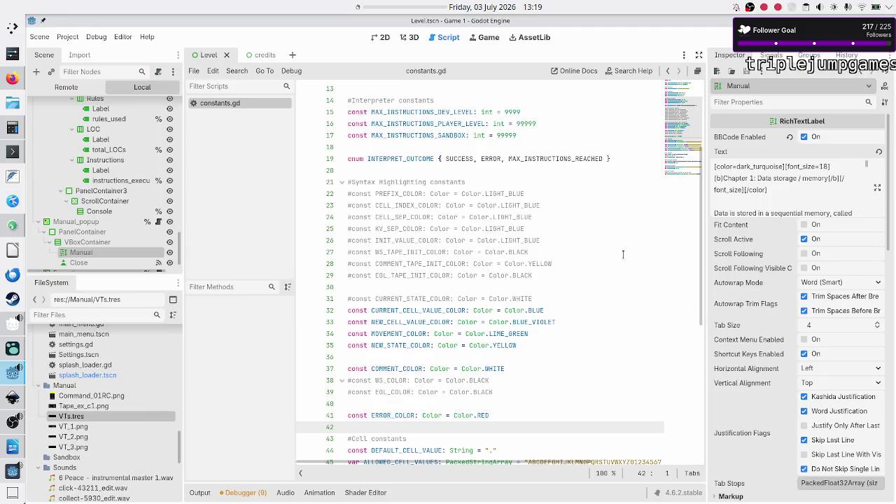
click(877, 188)
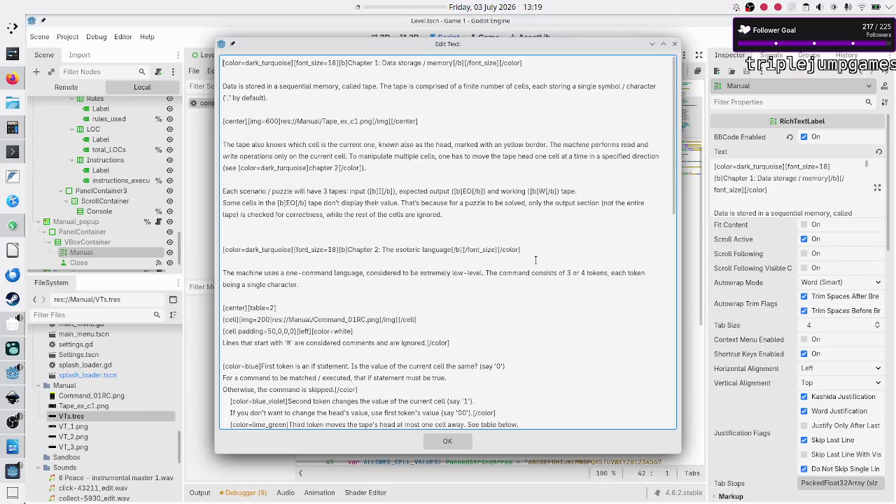
scroll(482, 256, down, 15)
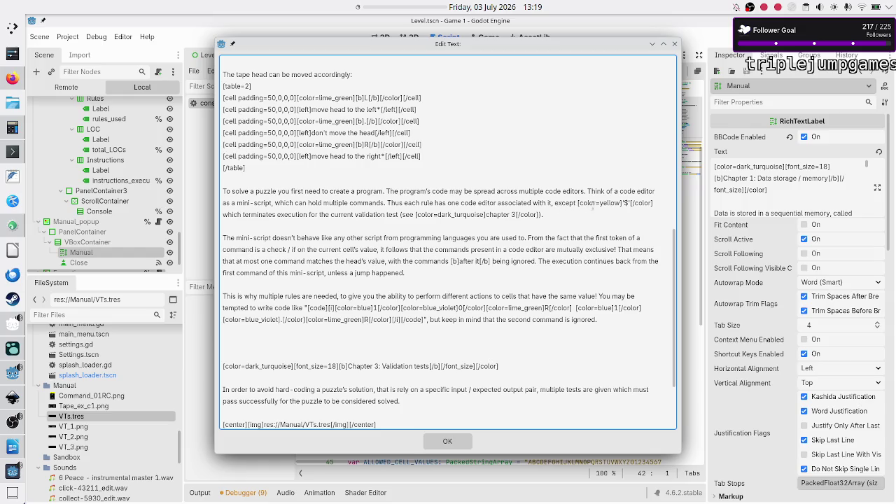
double_click(260, 214)
text(end)
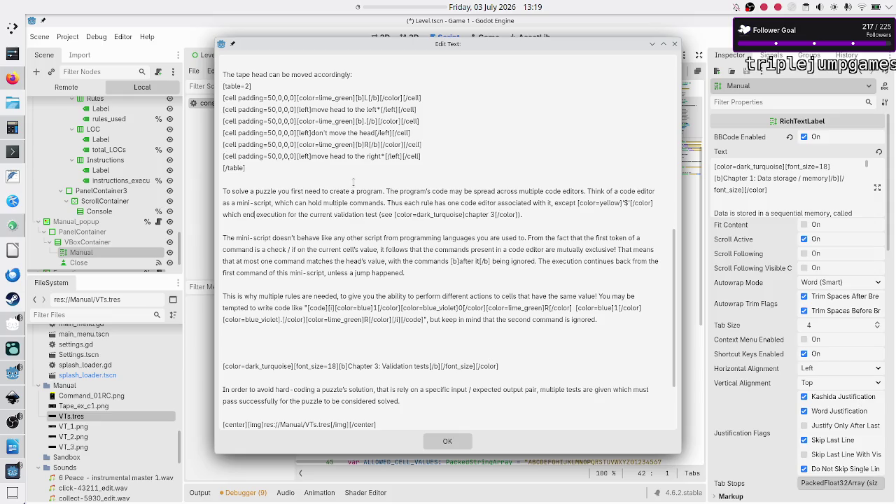
text(s)
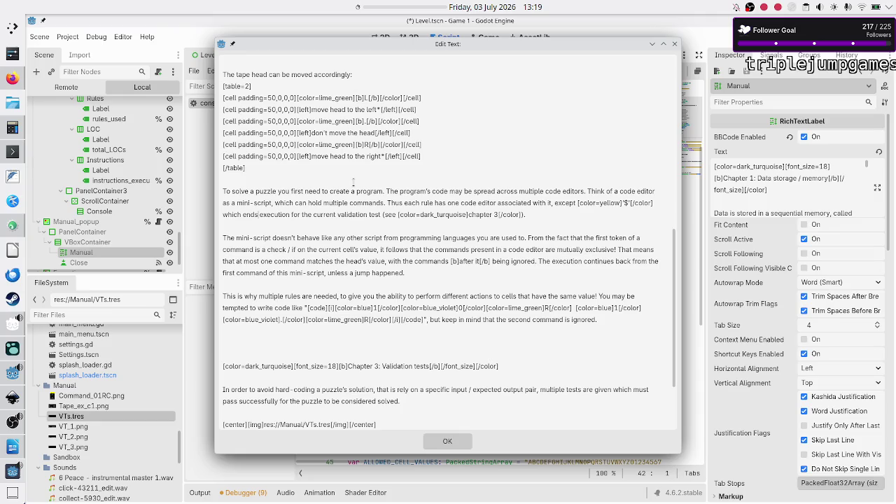
text(the)
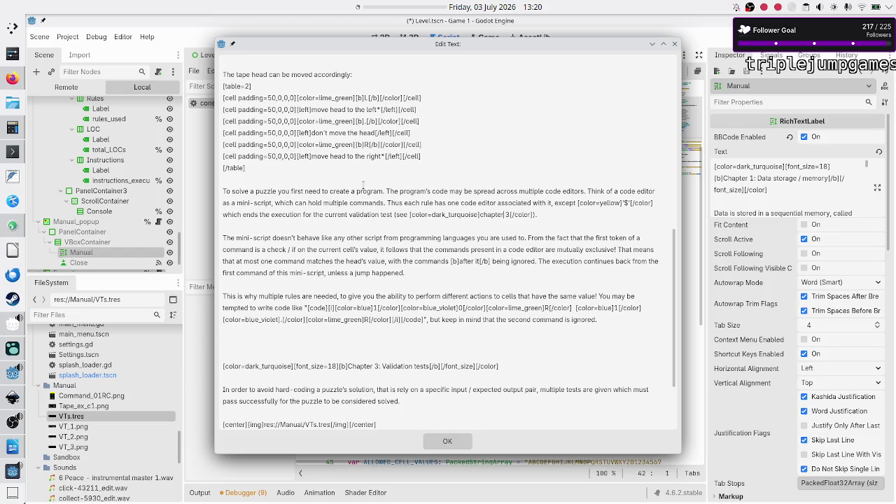
text(s 3 and 4)
scroll(375, 331, down, 3)
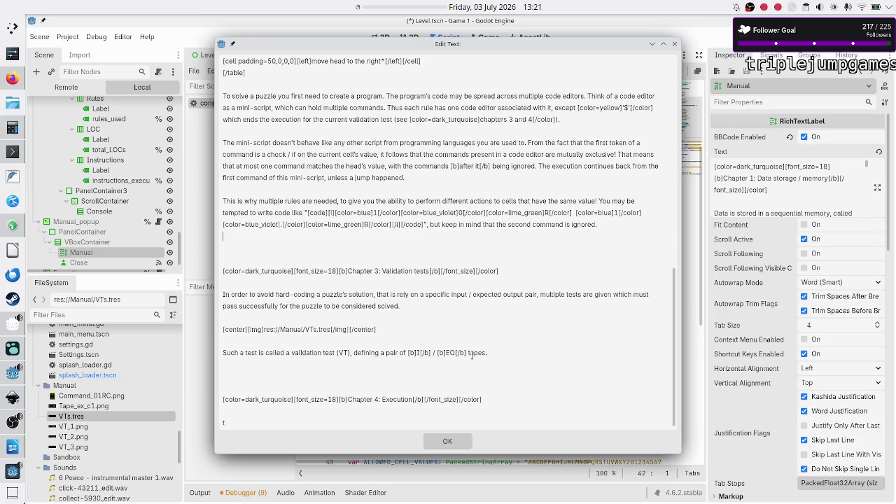
click(448, 442)
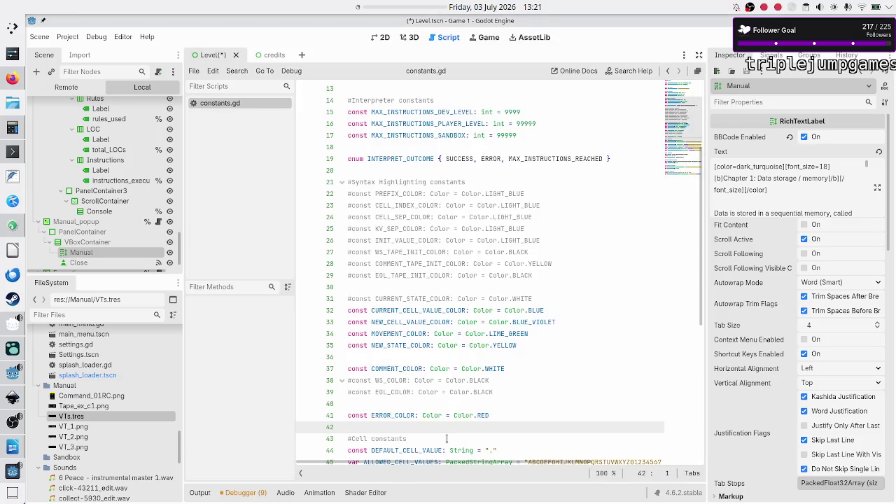
- Save Level.tscn with Ctrl+S from the script editor and return to manual.odt
click(461, 368)
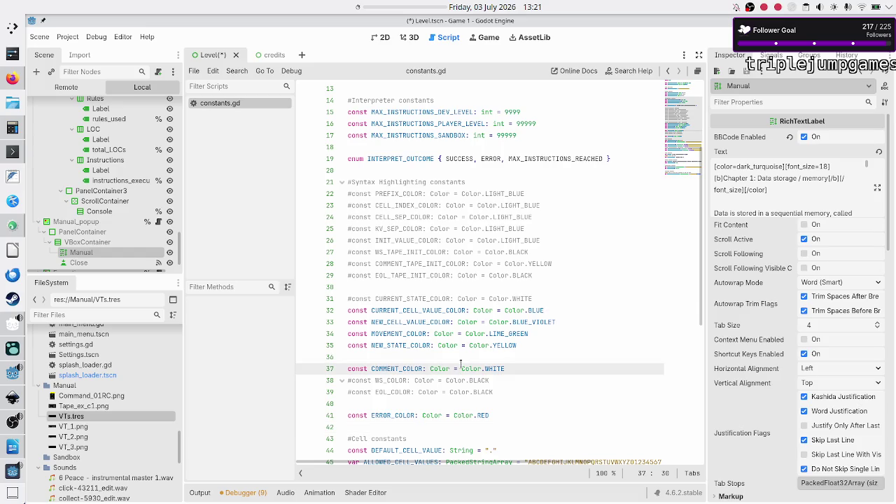
click(461, 360)
key(ctrl+s)
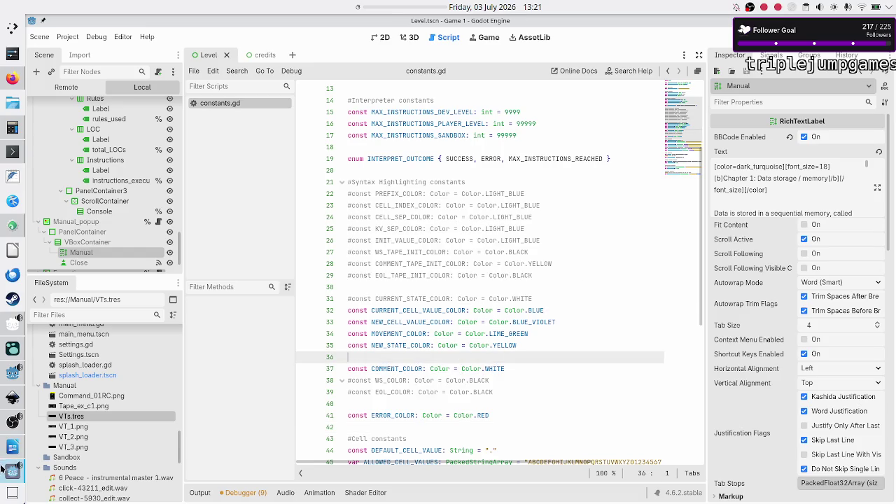
mouse_move(5, 475)
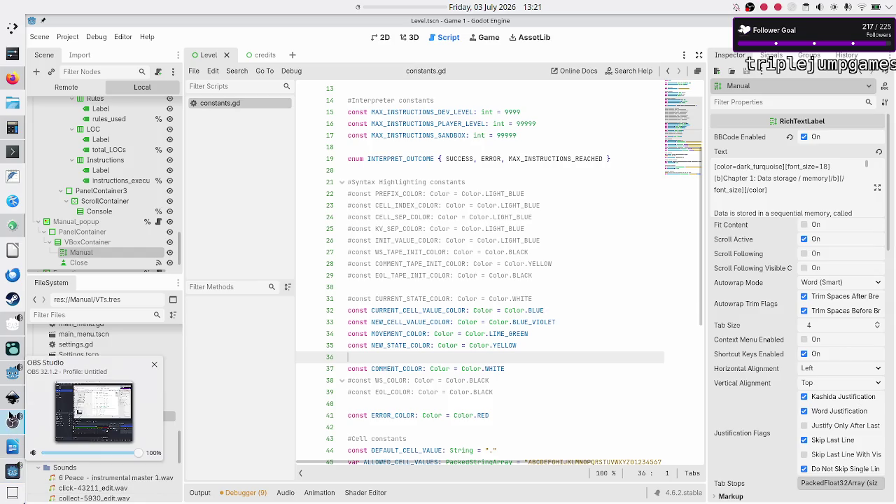
click(13, 447)
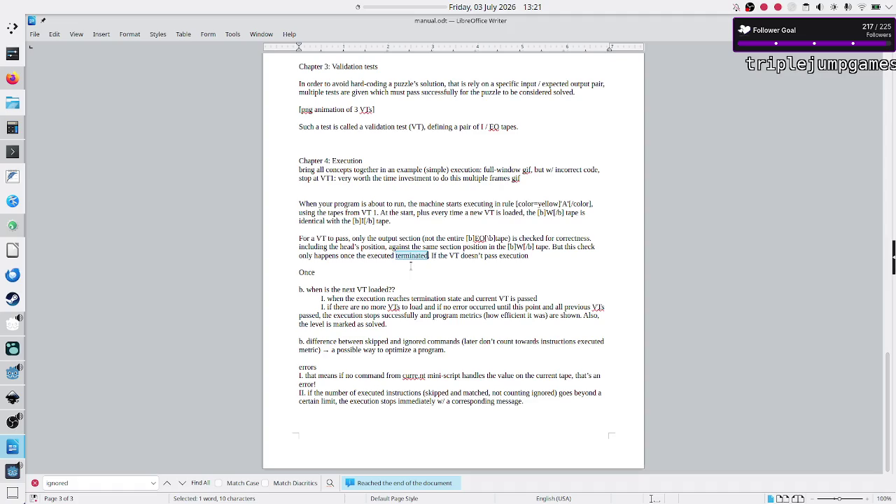
- End the pass-check sentence with 'the current rule is [color=yellow]$[/color]' and start a new paragraph
key(BackSpace)
key(BackSpace)
key(BackSpace)
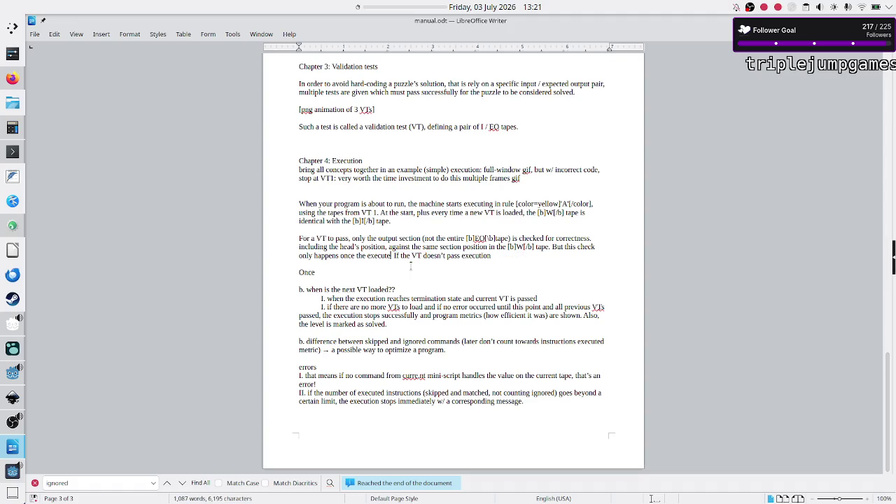
key(BackSpace)
text(ion end)
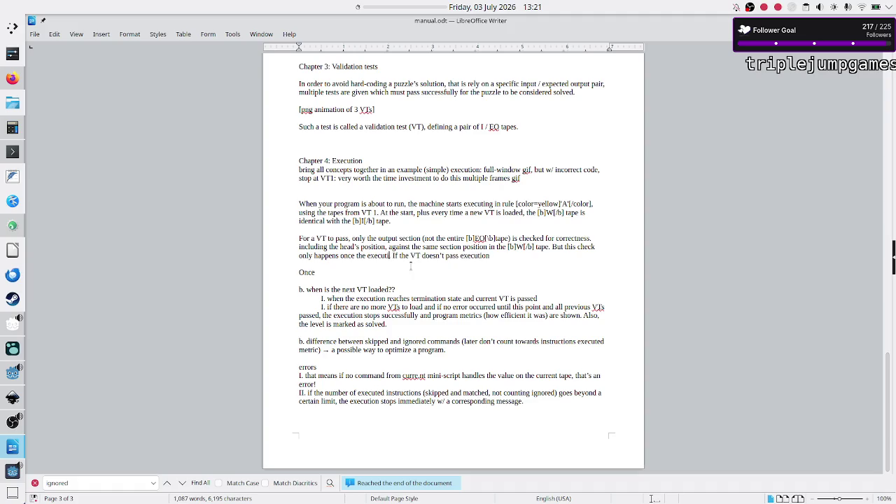
text(ed)
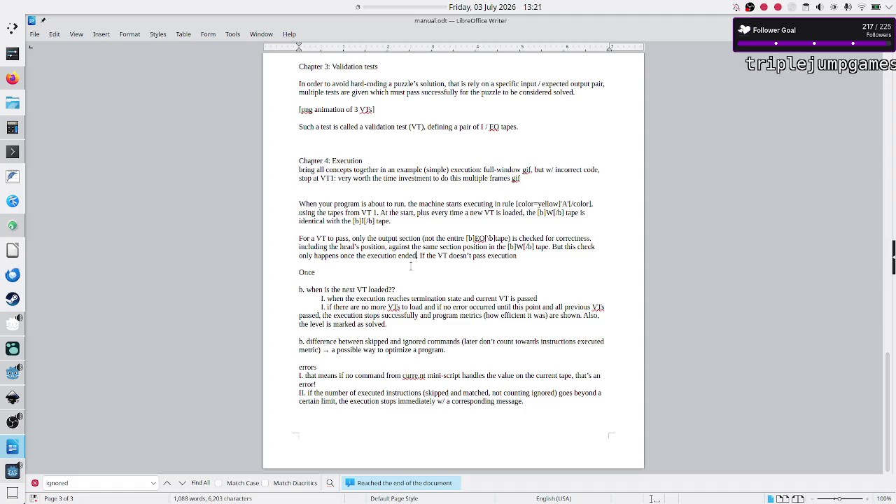
key(BackSpace)
key(BackSpace)
key(BackSpace)
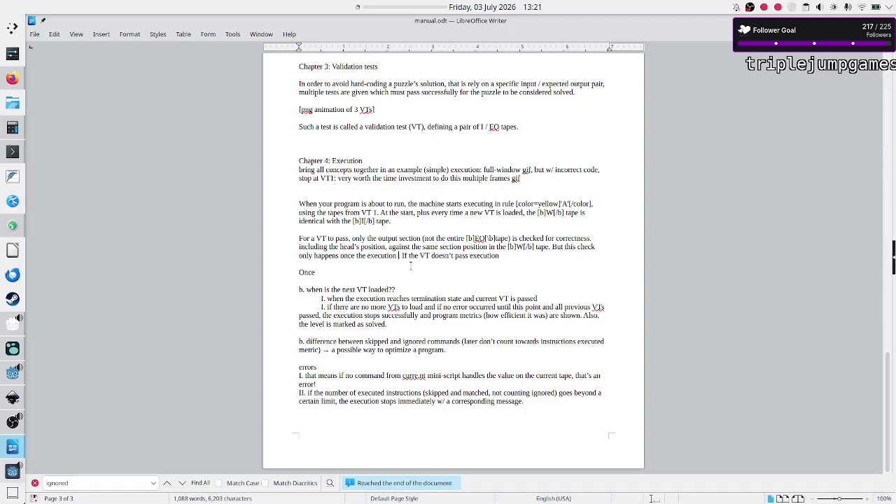
text(e the curren)
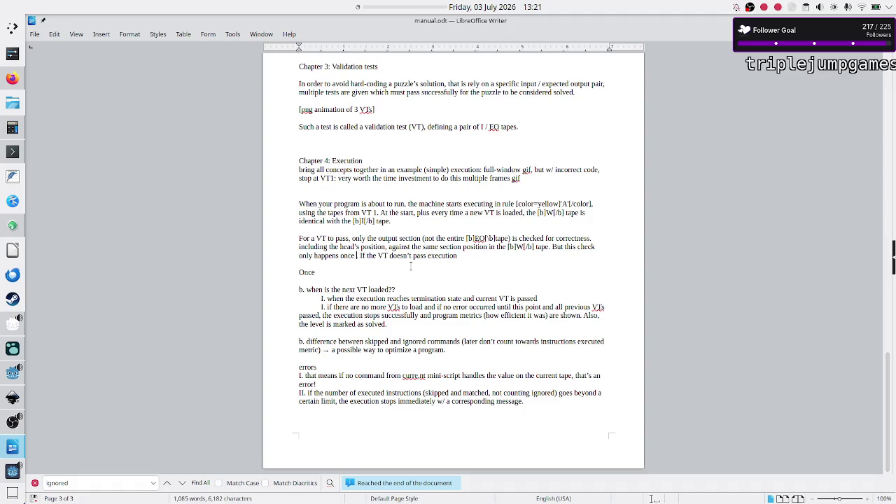
text(t rule is )
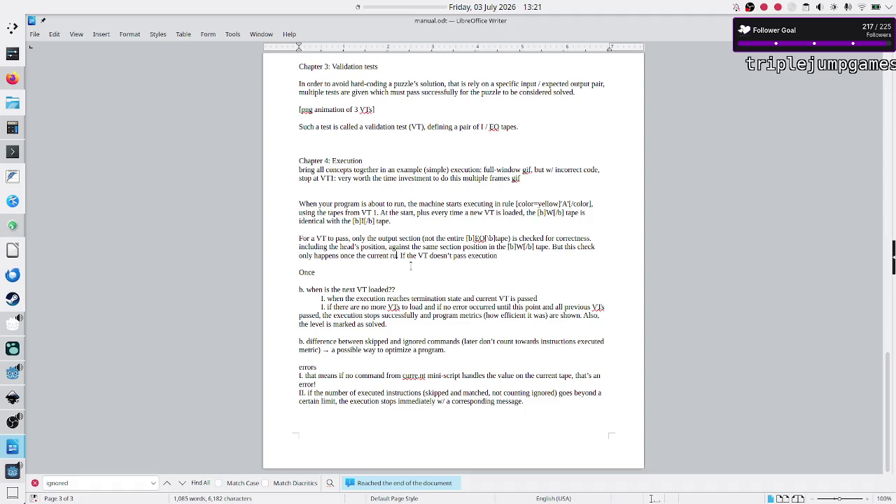
text([)
text(color=)
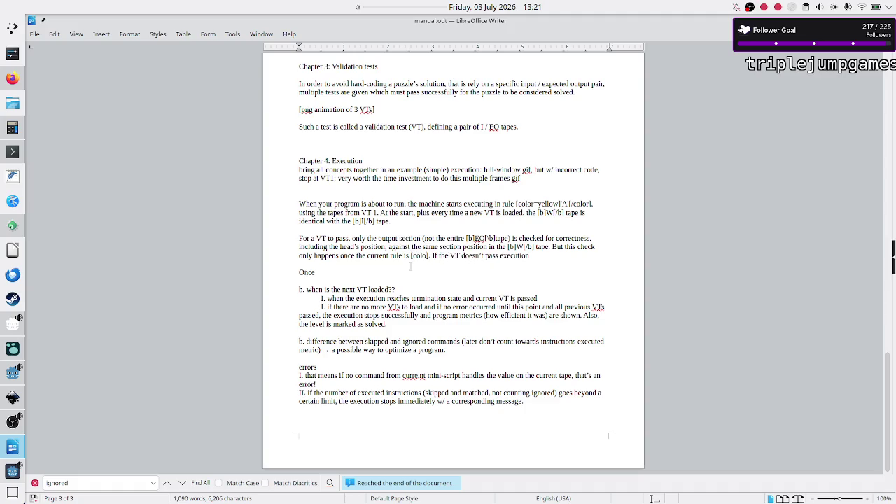
text(yellow)
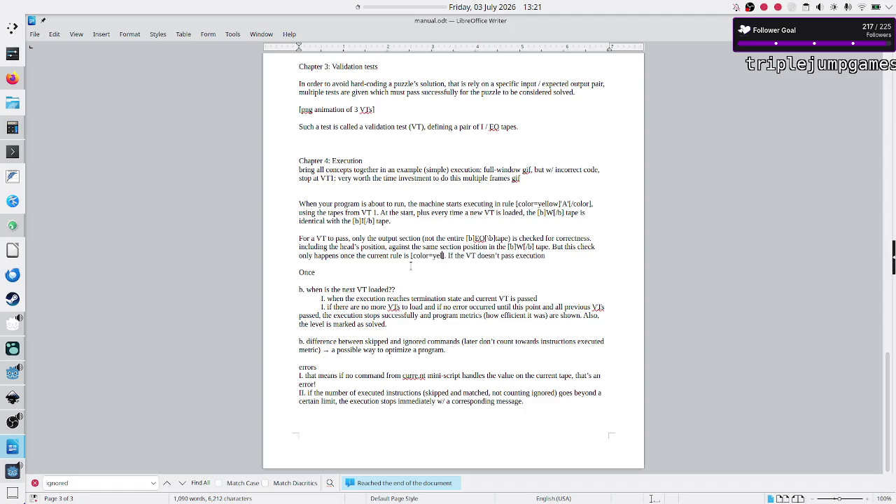
text(].S)
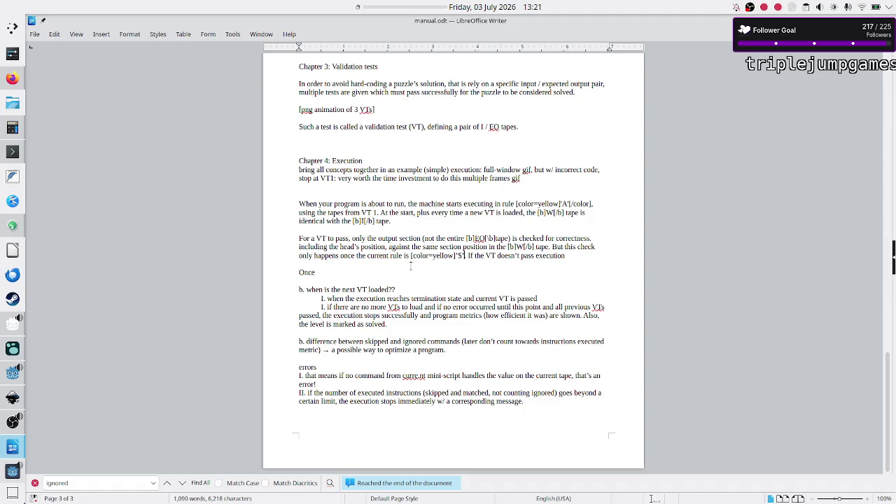
text([/col)
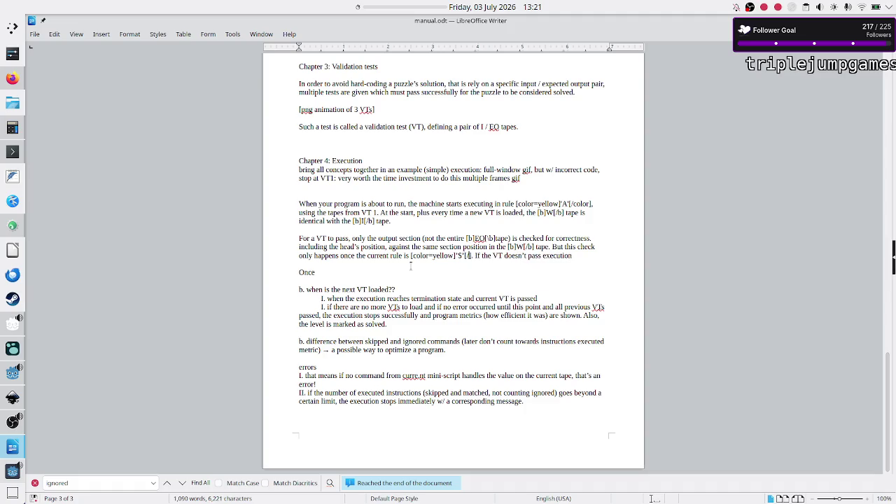
text(or])
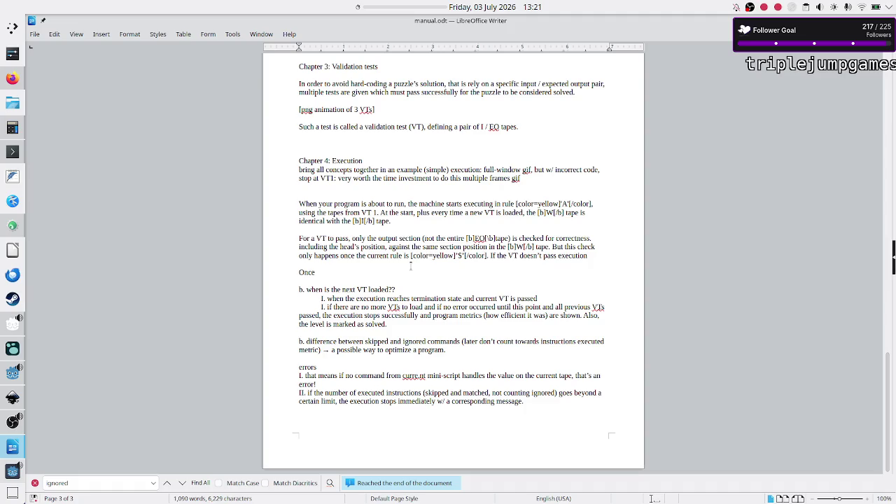
key(Right)
key(Right)
key(Right)
key(Return)
key(Return)
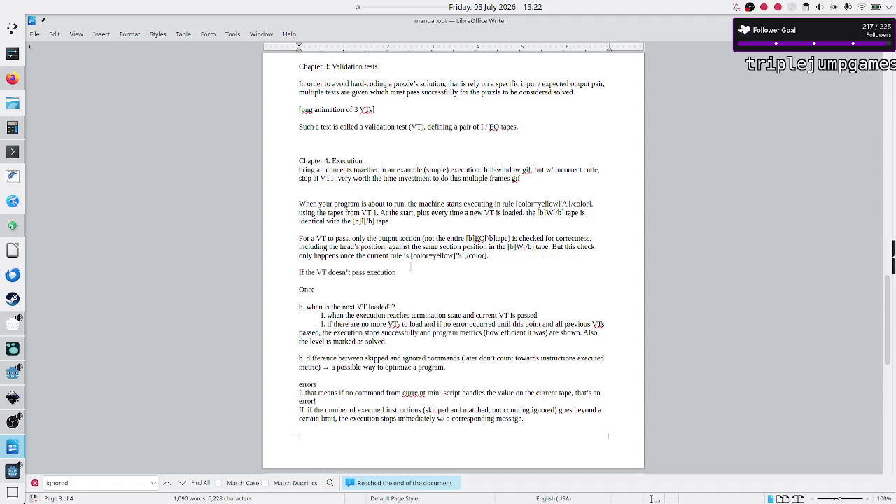
- Rewrite the next line as 'If the current VT… execution terminates immediately. Otherwise, the next VT is loaded.'
key(BackSpace)
key(BackSpace)
key(BackSpace)
key(Down)
key(Right)
key(Right)
key(Right)
key(BackSpace)
key(BackSpace)
key(BackSpace)
text(current)
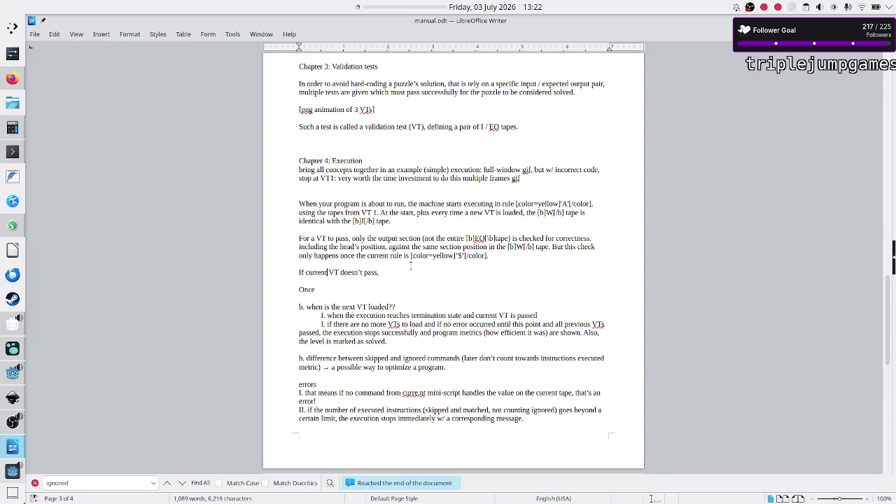
key(Right)
key(Right)
key(Right)
text(the)
key(End)
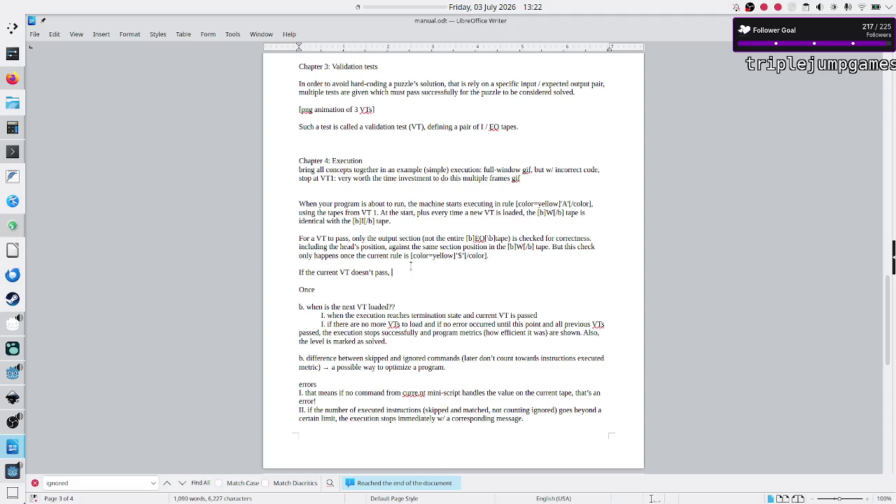
text(exec)
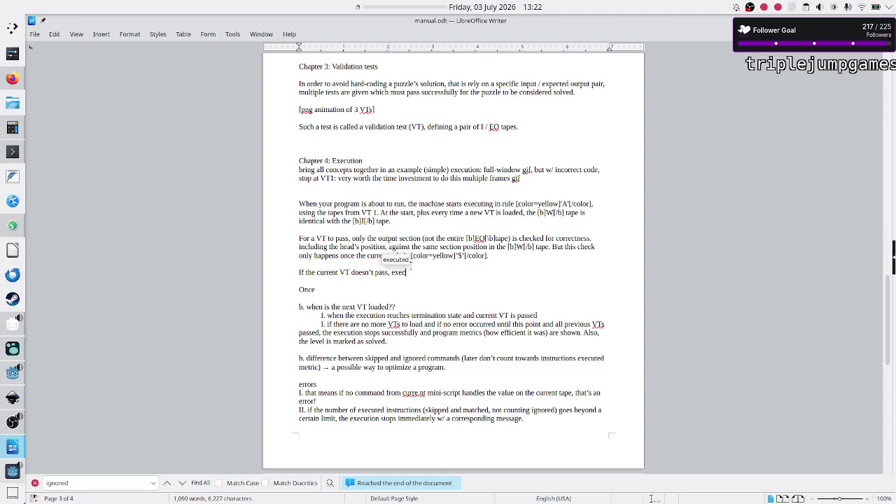
text(ution termi)
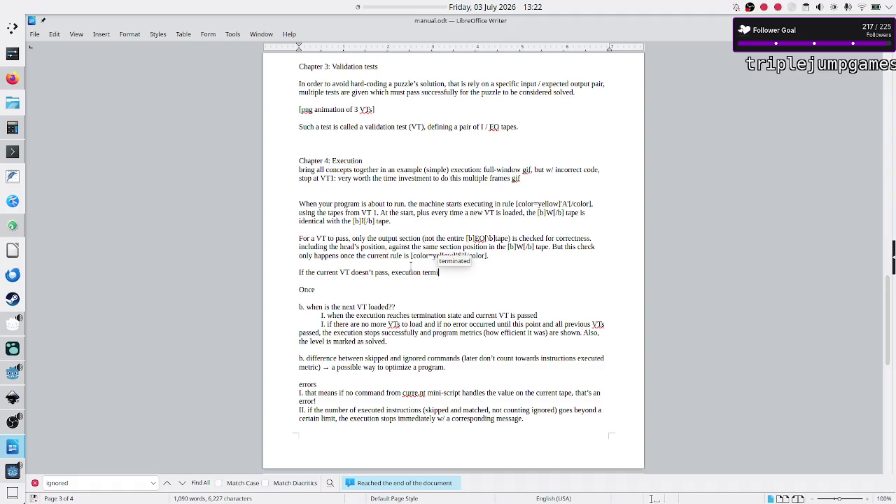
text(nates immediate)
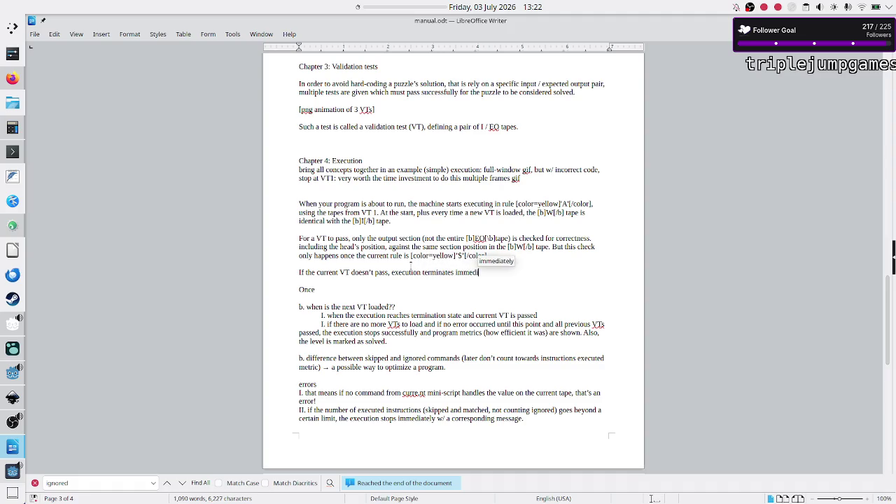
key(Return)
text(. )
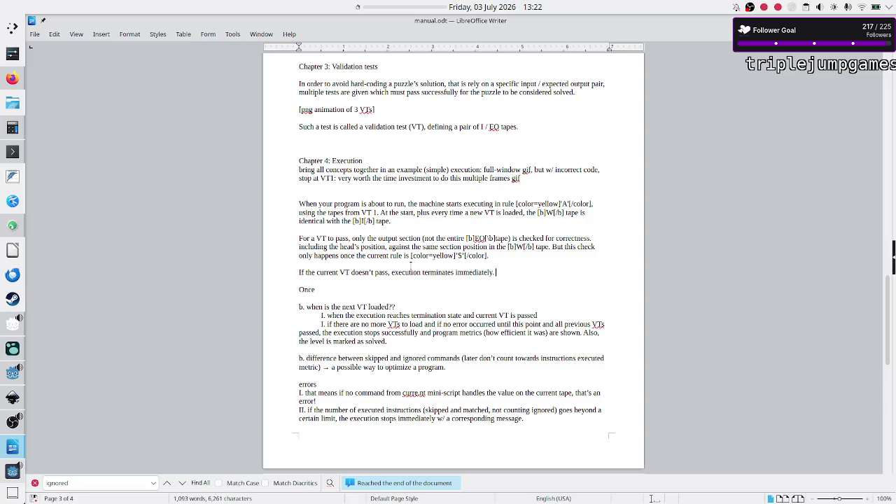
text(Otherwise, the nex)
text(t VT is loa)
text(ded)
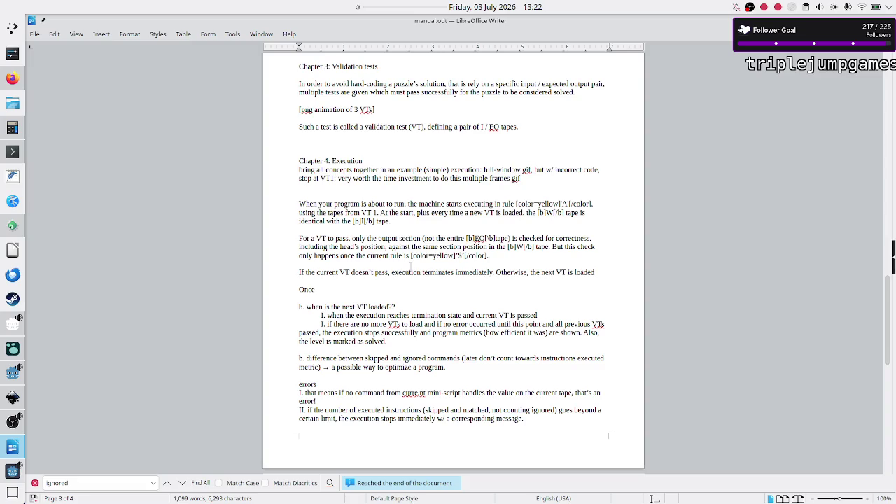
text(.)
- After the next-VT sentence, begin 'At any point during execution, if an error is encountered (code-related or'
drag(466, 212, 523, 213)
click(522, 213)
click(597, 273)
text(At any)
text( po)
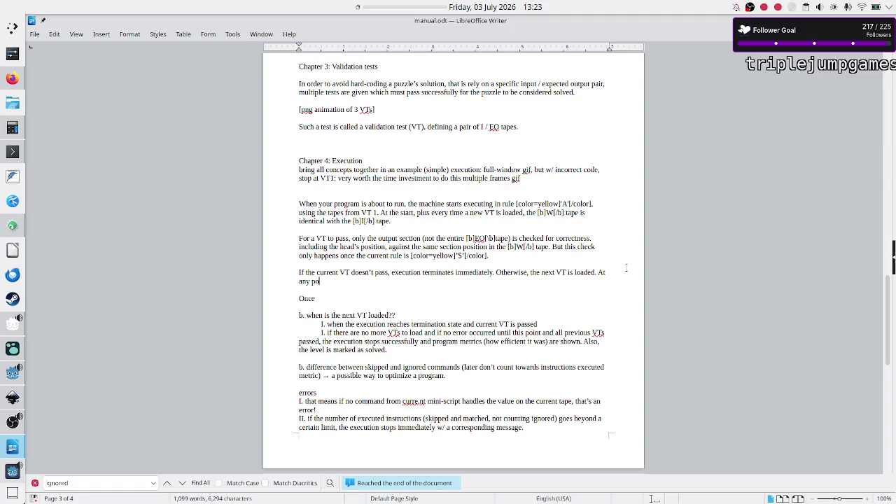
text(int during execut)
text(ion)
text(, if an error)
text( is encountered ()
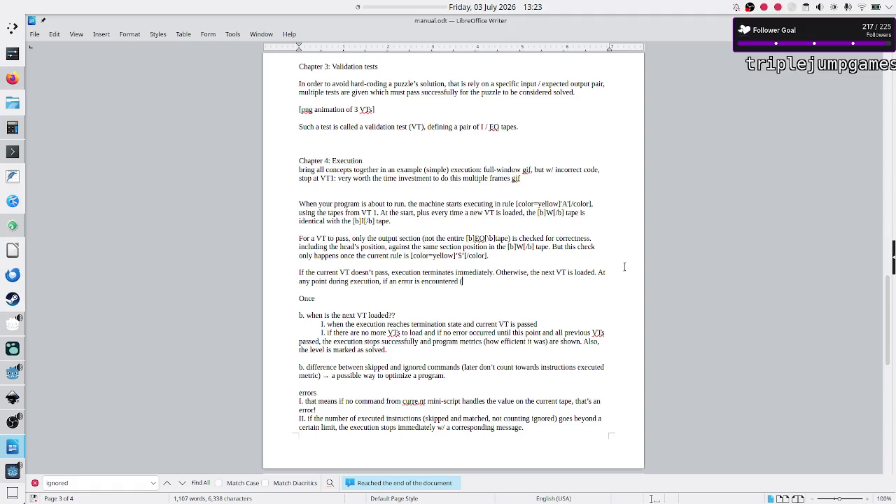
text(code-)
text(related or)
- Reword it to 'if any type of error is encountered, the execution also terminates immediately with an error' as its own paragraph
key(BackSpace)
key(BackSpace)
key(BackSpace)
key(BackSpace)
key(Left)
key(Left)
key(Left)
text(y type of)
text( error is encountered, )
text(the e)
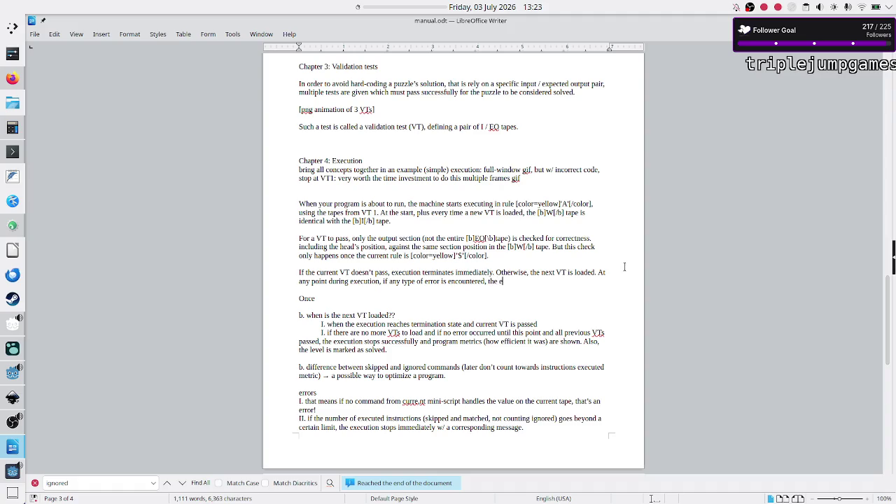
text(xecution )
text(also termi)
text(nates immed)
text(iately )
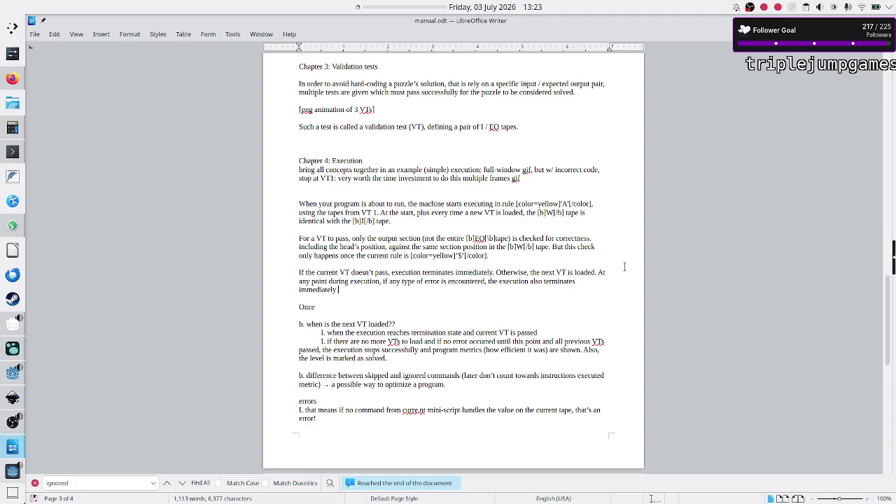
text(with an error mes)
text(sage.)
key(Return)
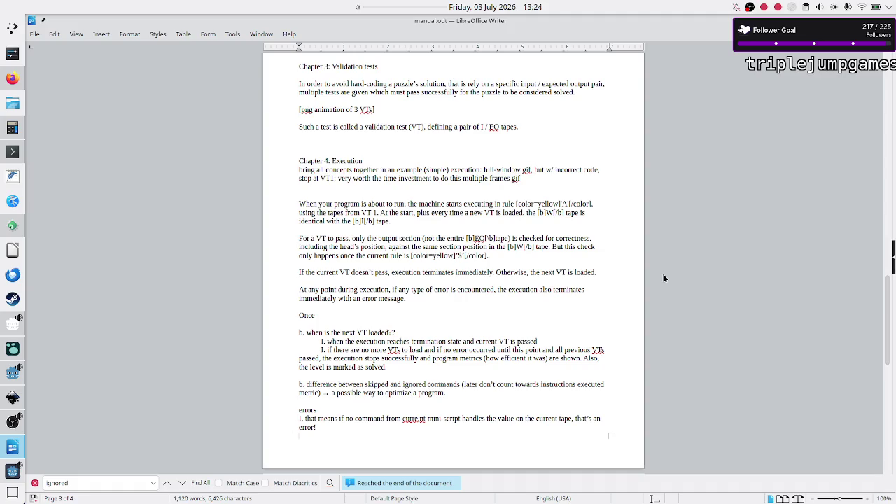
key(Down)
key(Left)
key(Down)
key(Down)
key(Down)
key(Down)
key(Right)
key(Right)
key(Right)
- Cut the 'if there are no more VTs' list item, paste it as its own paragraph, and capitalize 'If'
key(ctrl+shift+Right)
key(ctrl+shift+Right)
key(ctrl+shift+Right)
key(ctrl+shift+Right)
key(ctrl+shift+Right)
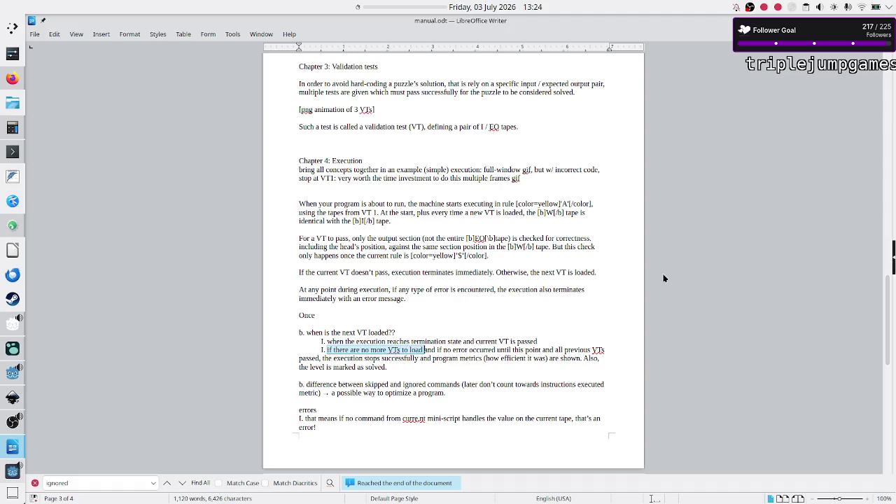
key(shift+Right)
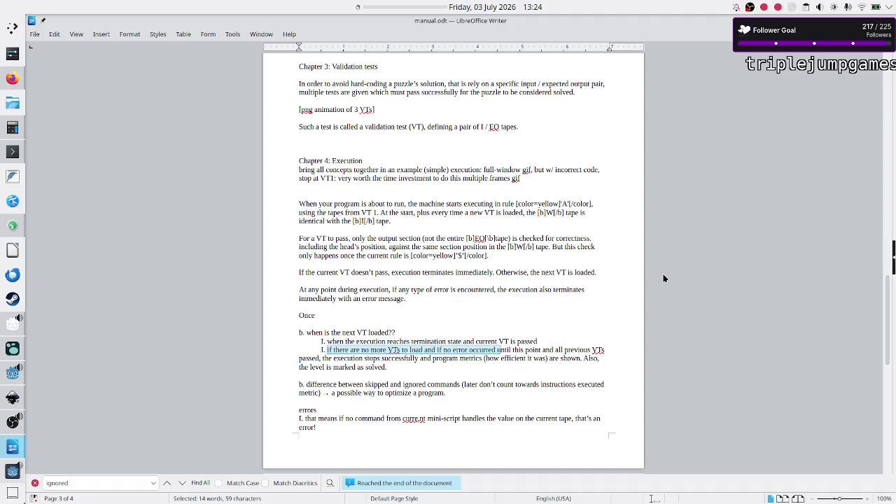
key(shift+Right)
key(shift+Right)
key(shift+Right)
key(shift+Right)
key(shift+Right)
key(shift+Right)
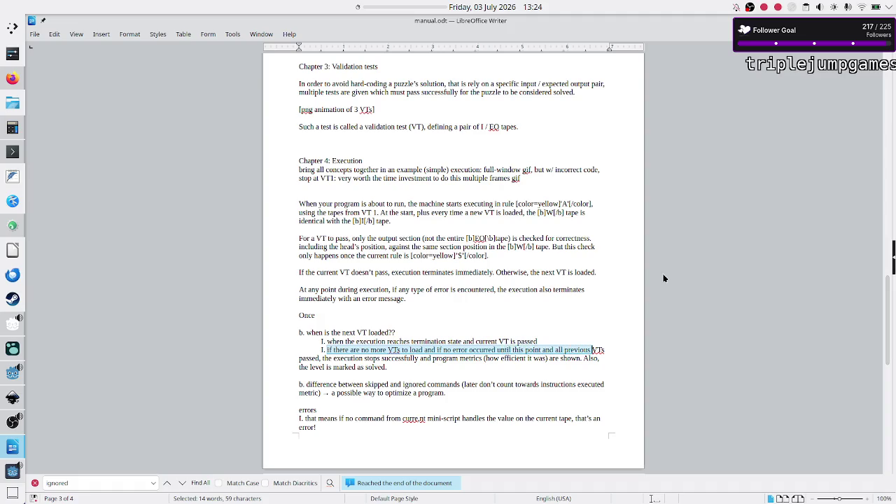
key(shift+Right)
key(shift+Right)
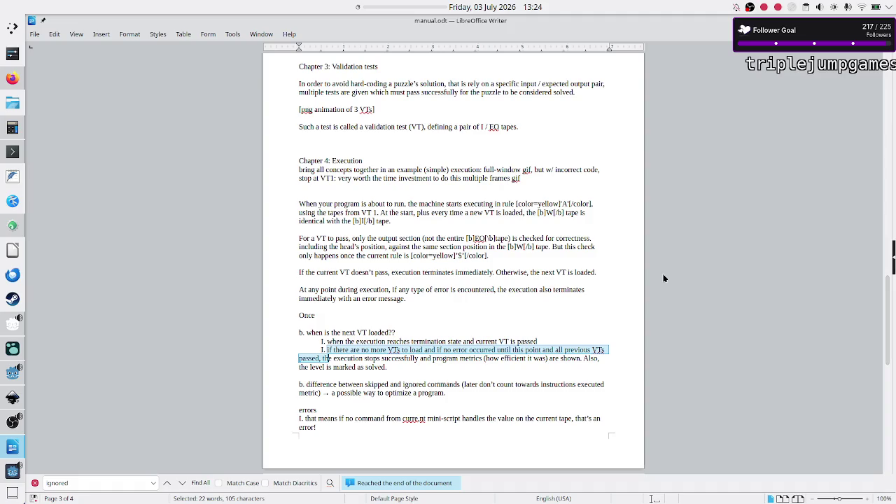
key(shift+Right)
key(shift+Right)
key(shift+Right)
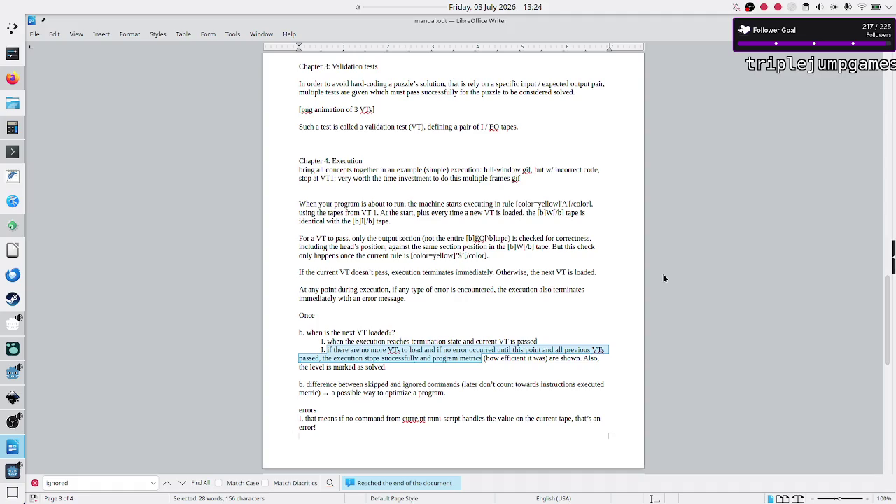
key(shift+Right)
key(shift+Right)
key(shift+Right)
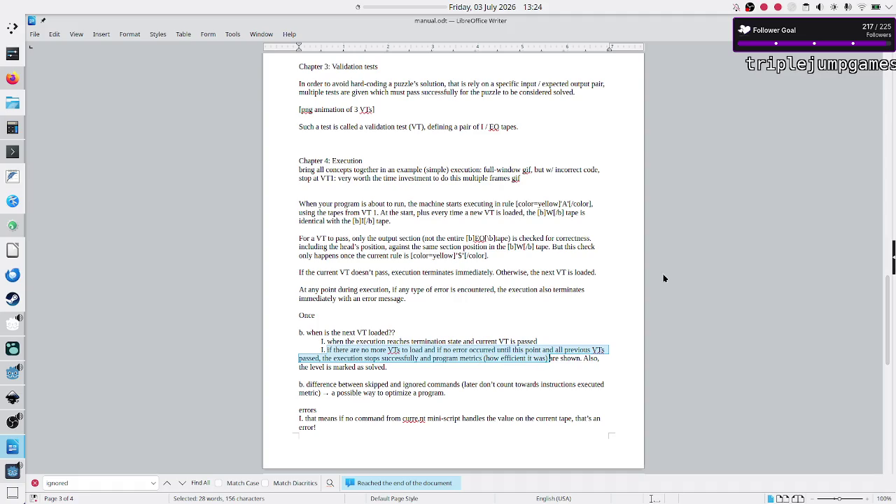
key(shift+Right)
key(shift+Right)
key(shift+Right)
key(shift+Down)
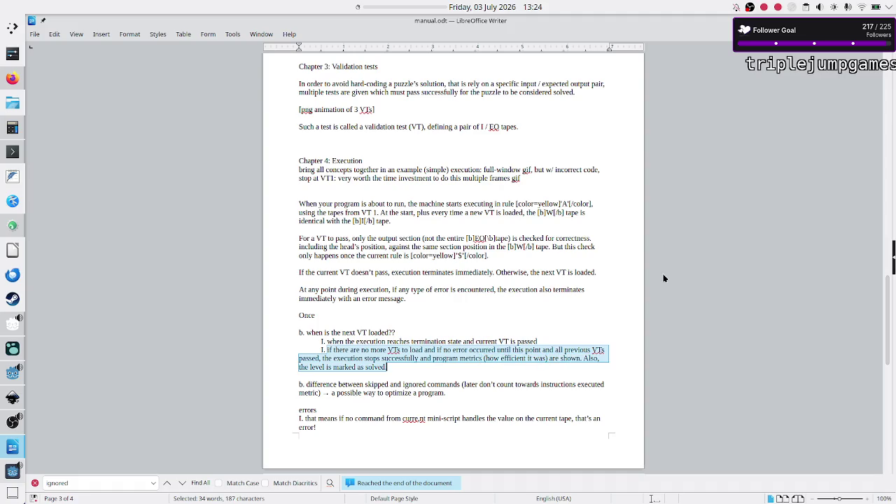
key(ctrl+x)
key(Up)
key(Up)
key(Up)
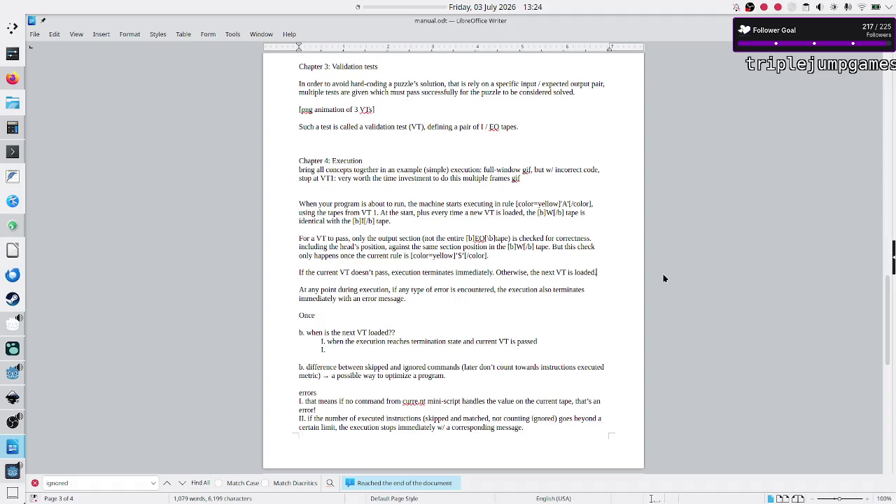
key(ctrl+v)
key(Up)
key(Up)
key(Home)
key(Delete)
text(I)
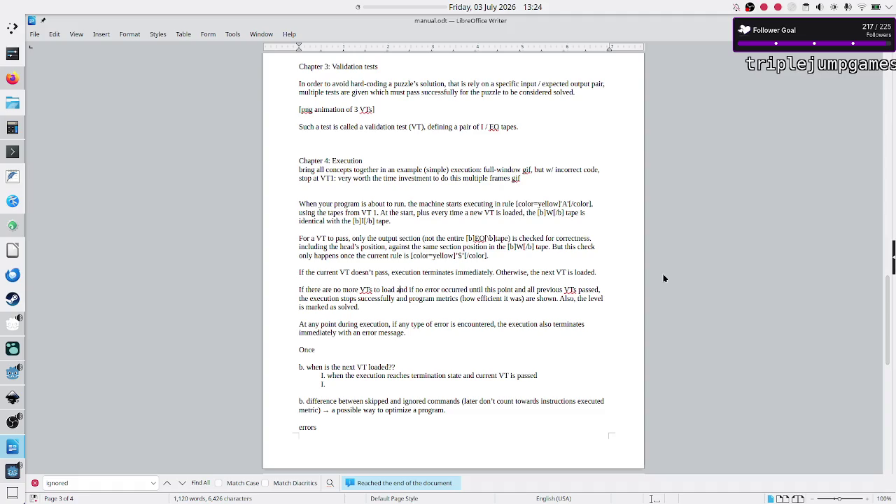
- Move the 'At any point…' error paragraph above the no-more-VTs success paragraph
key(Right)
key(shift+Down)
key(shift+Down)
key(shift+Left)
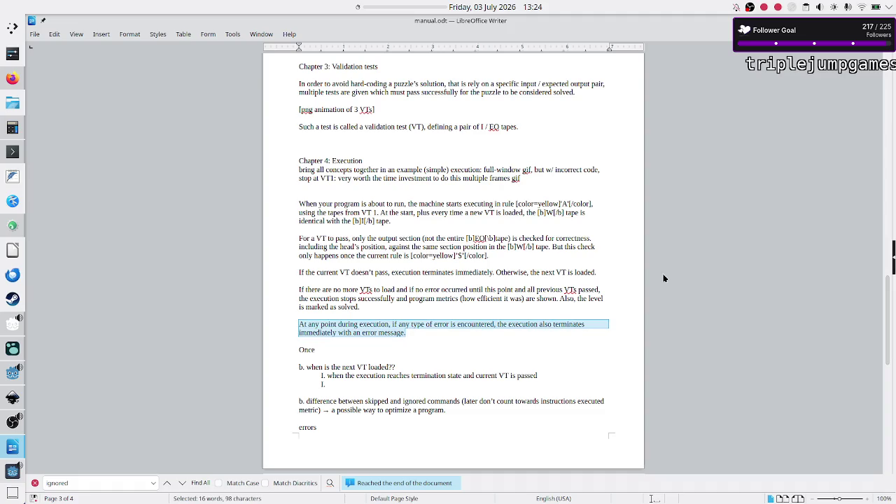
key(Delete)
key(Up)
key(Up)
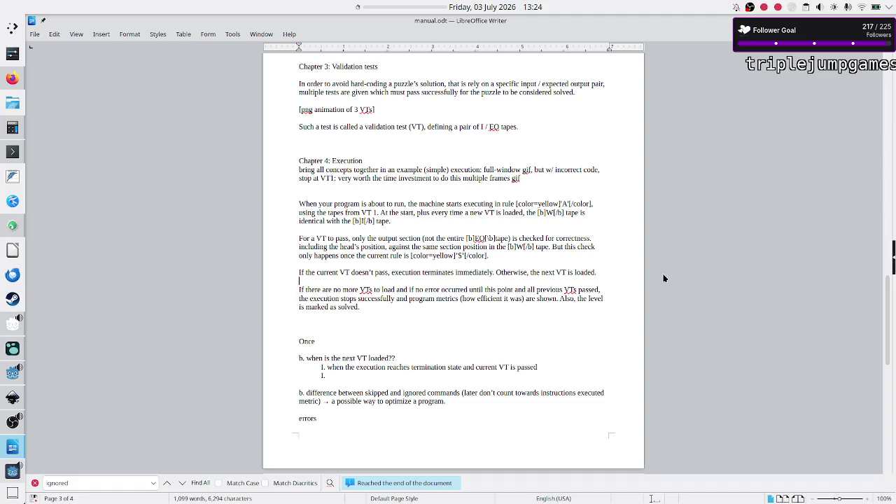
key(Return)
key(Up)
key(ctrl+v)
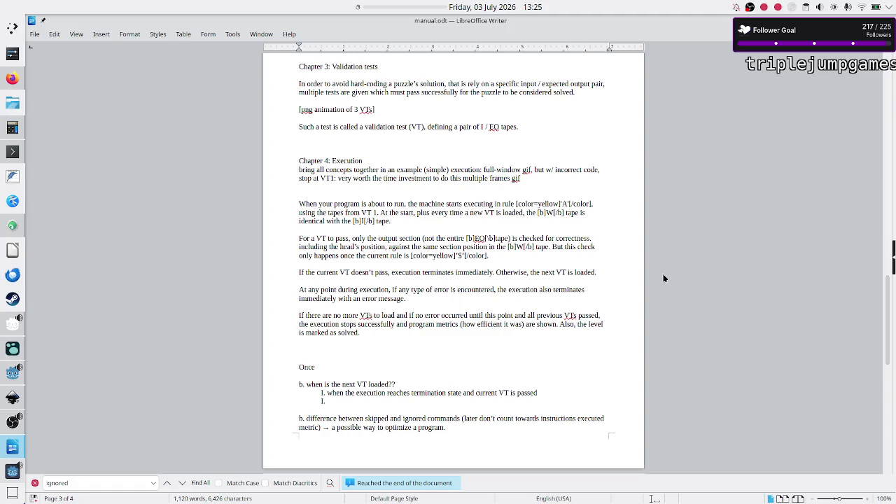
- Trim the success sentence, deleting the no-error and previous-VTs-passed clauses and reworking the 'stops' wording
key(Down)
key(Right)
key(Right)
key(Right)
key(shift+Right)
key(shift+Right)
key(shift+Right)
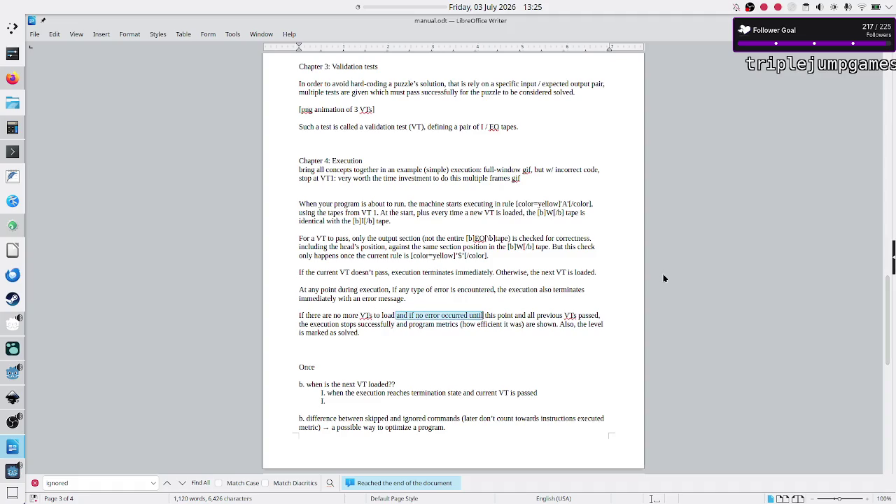
key(shift+Right)
key(shift+Right)
key(shift+Right)
key(shift+Right)
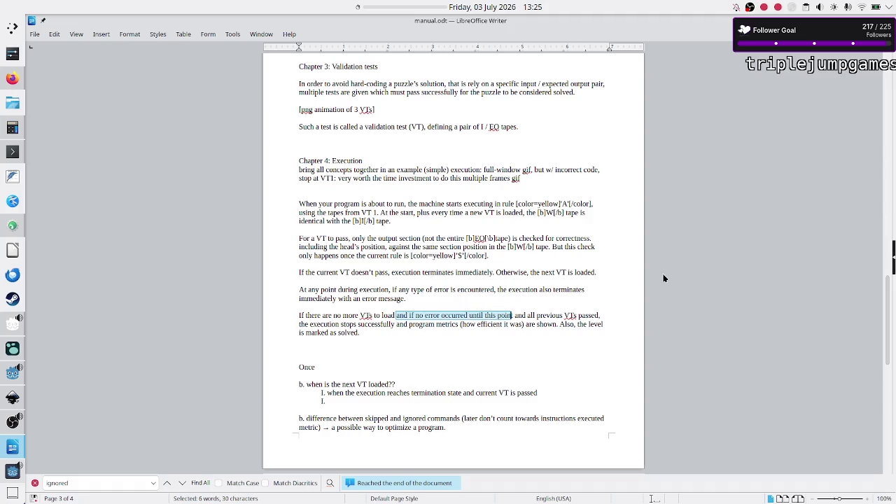
key(Delete)
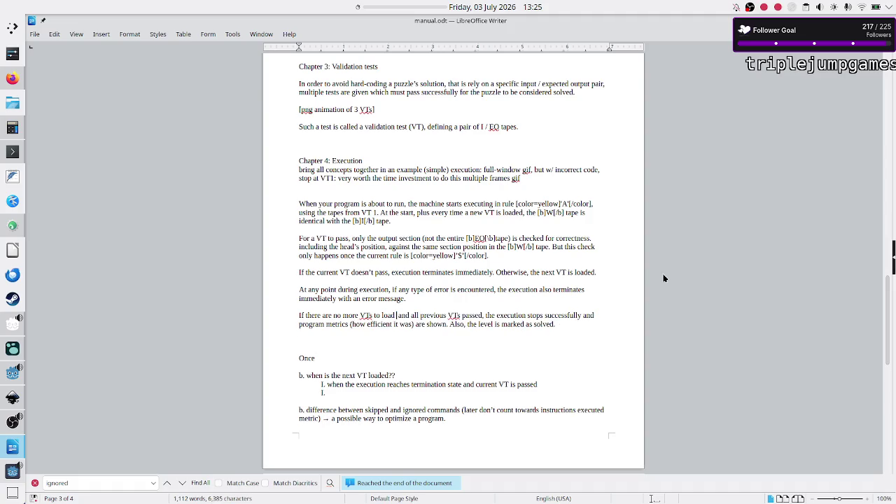
key(Delete)
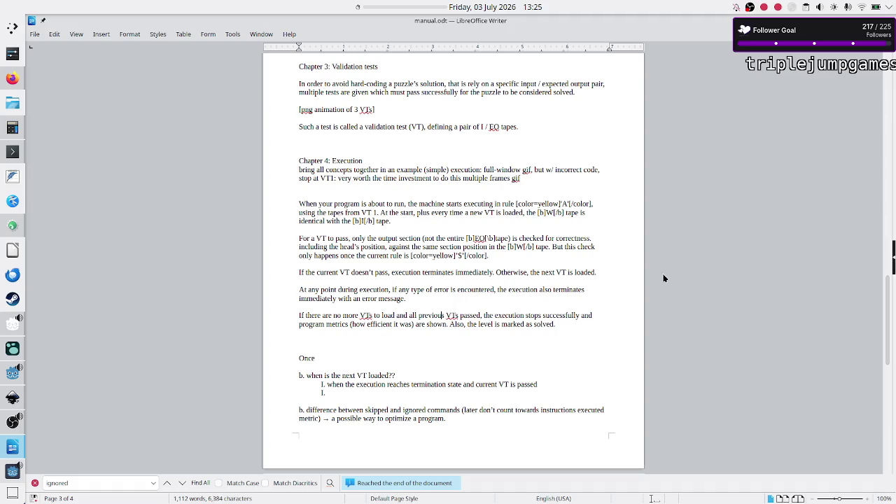
key(shift+Left)
key(shift+Left)
key(shift+Left)
key(shift+Left)
key(shift+Left)
key(shift+Left)
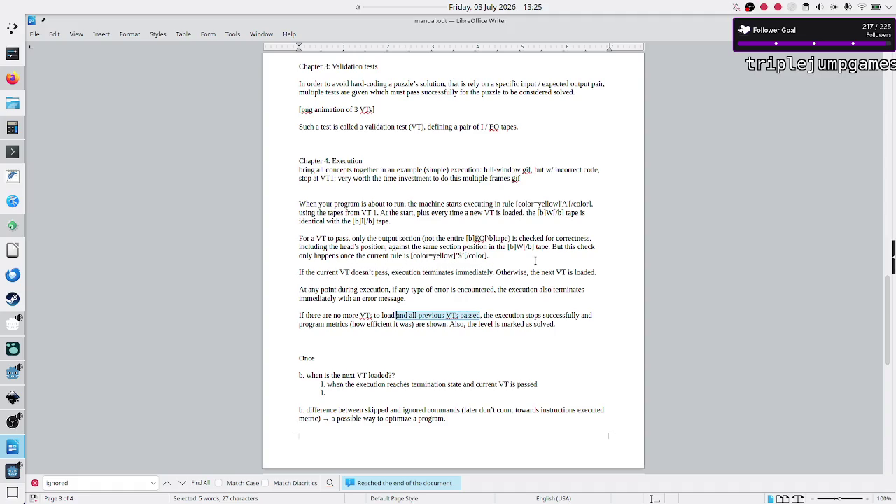
key(Delete)
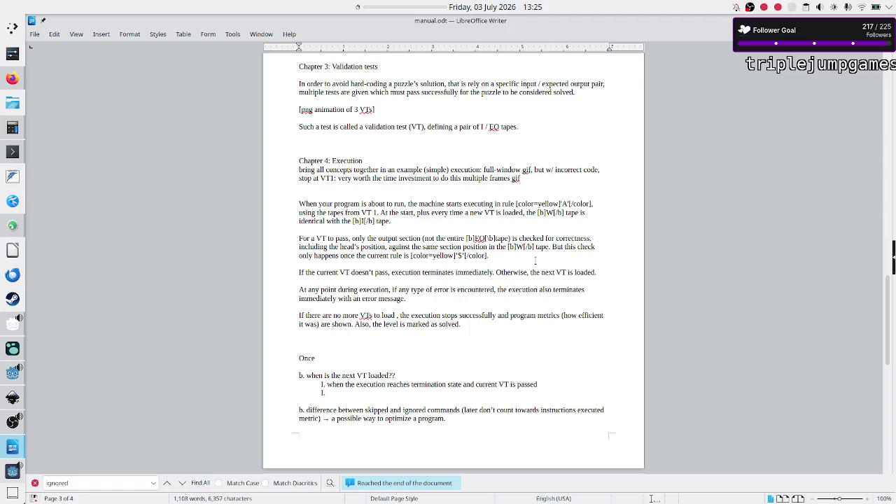
key(Delete)
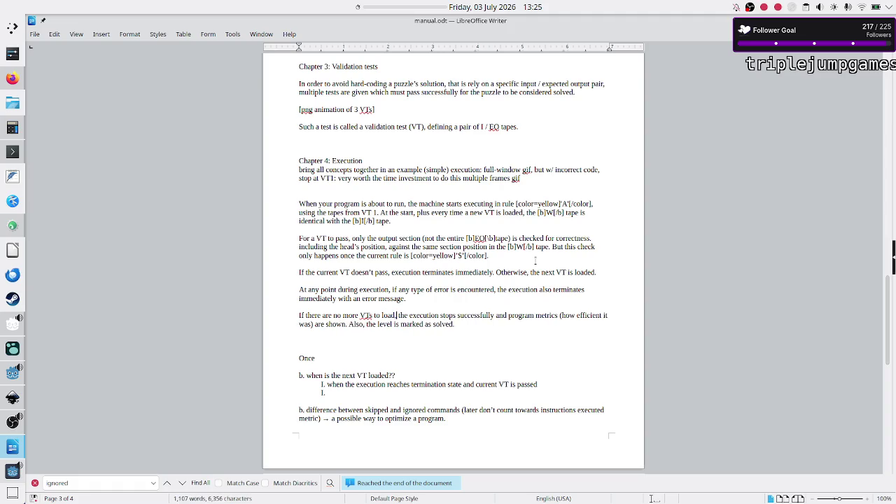
key(Right)
key(Left)
key(BackSpace)
key(BackSpace)
key(BackSpace)
text(terminate)
key(BackSpace)
key(BackSpace)
key(BackSpace)
key(BackSpace)
key(BackSpace)
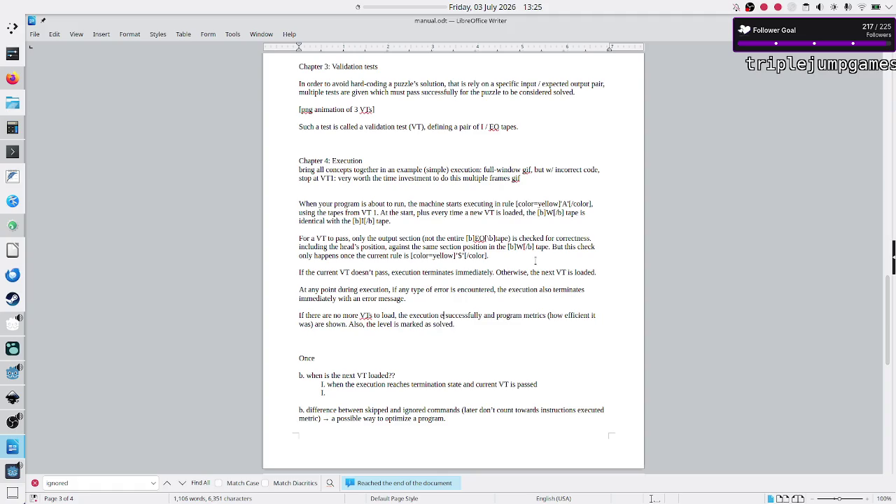
text(stop)
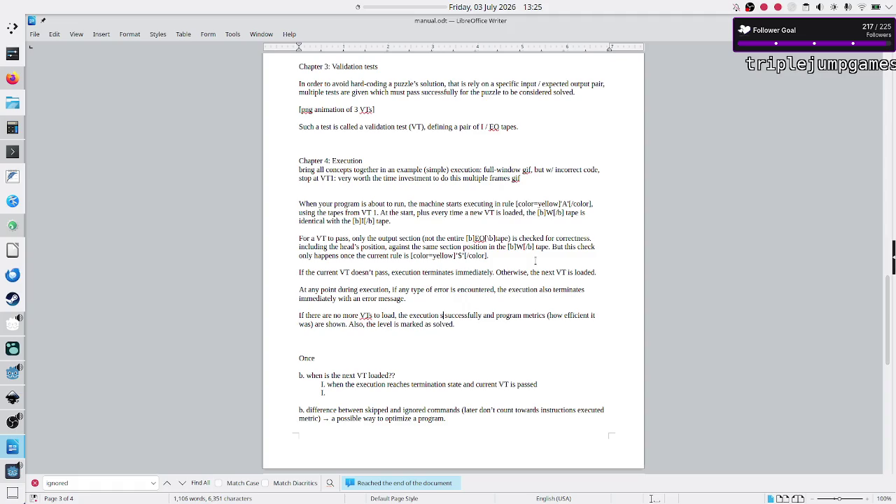
text(s)
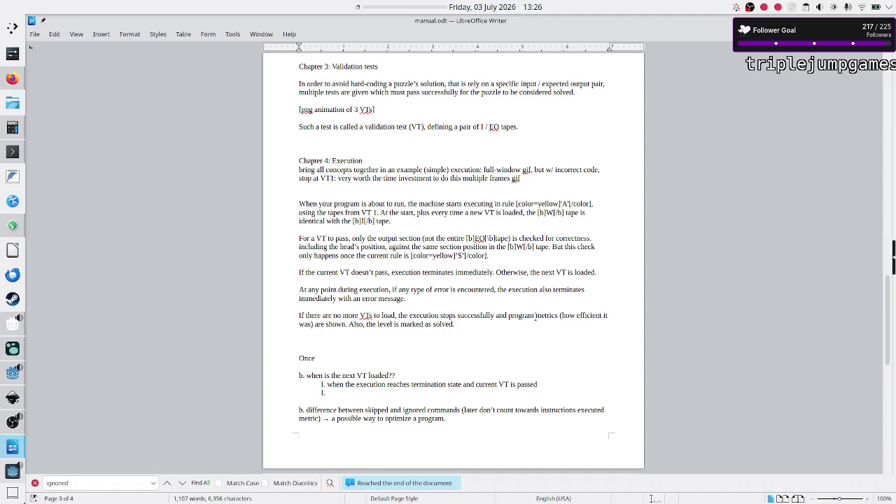
- Move the 'marked as solved' clause after 'and' and change 'level' to 'puzzle'
key(shift+Return)
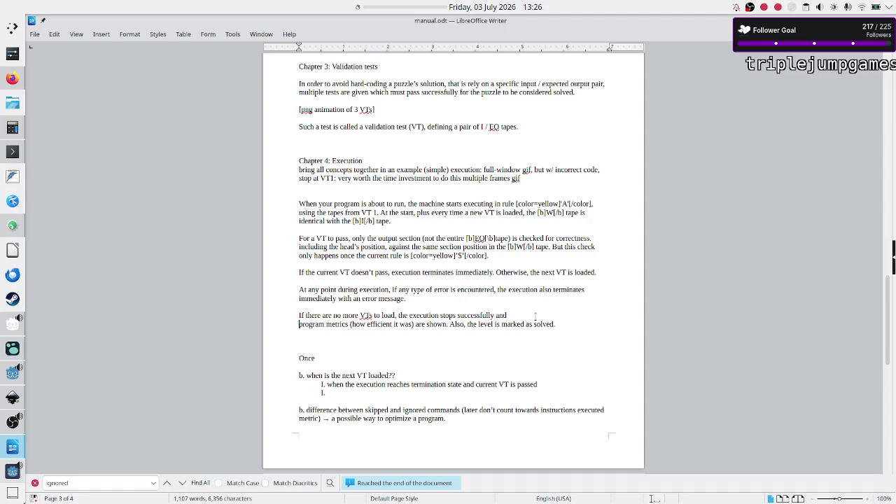
key(Return)
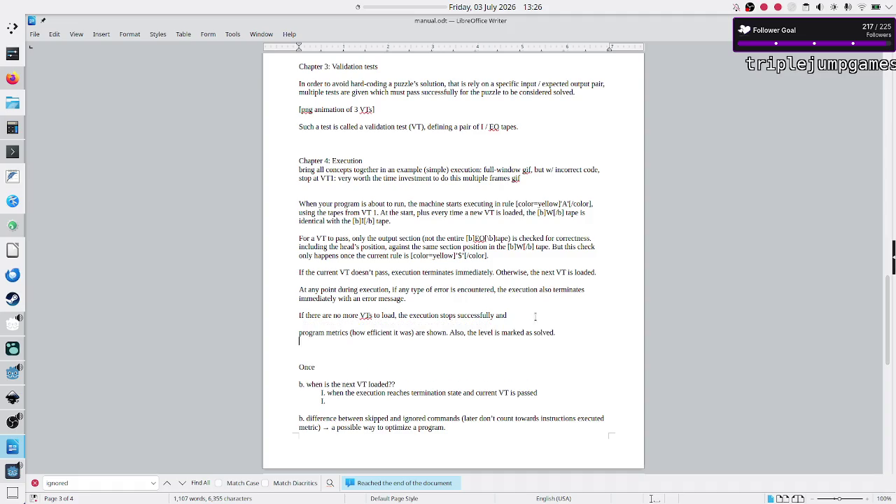
key(shift+Left)
key(shift+Left)
key(shift+Left)
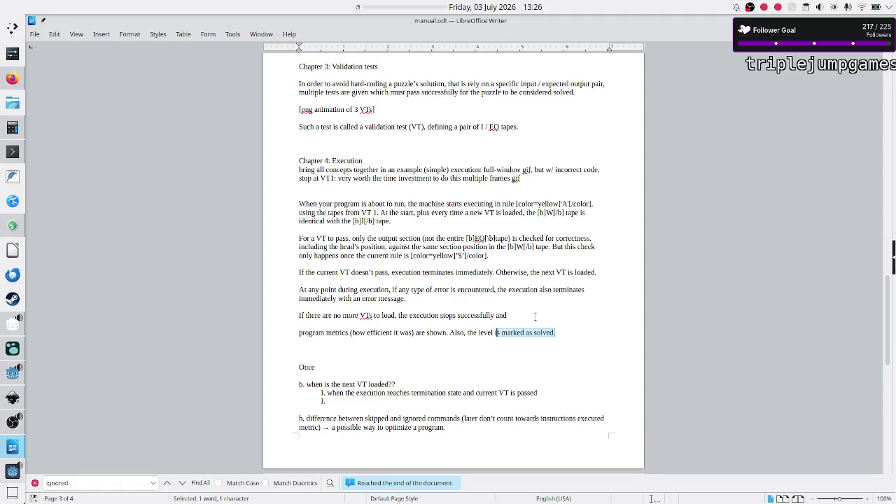
key(shift+Left)
key(shift+Left)
key(Delete)
key(BackSpace)
key(BackSpace)
key(BackSpace)
key(BackSpace)
key(BackSpace)
key(Up)
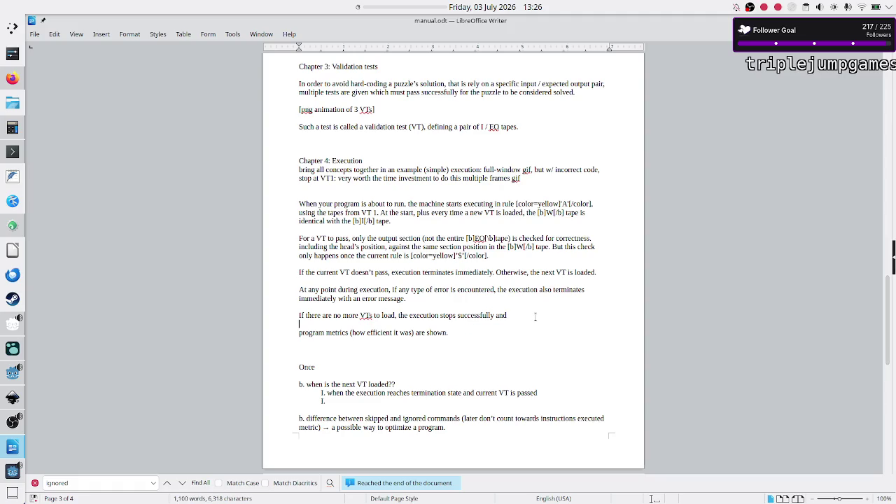
key(ctrl+v)
click(524, 322)
double_click(529, 315)
text(puz)
text(zle)
- Add the sentence 'The program and how efficient it was (called metrics) is saved'
text(The program)
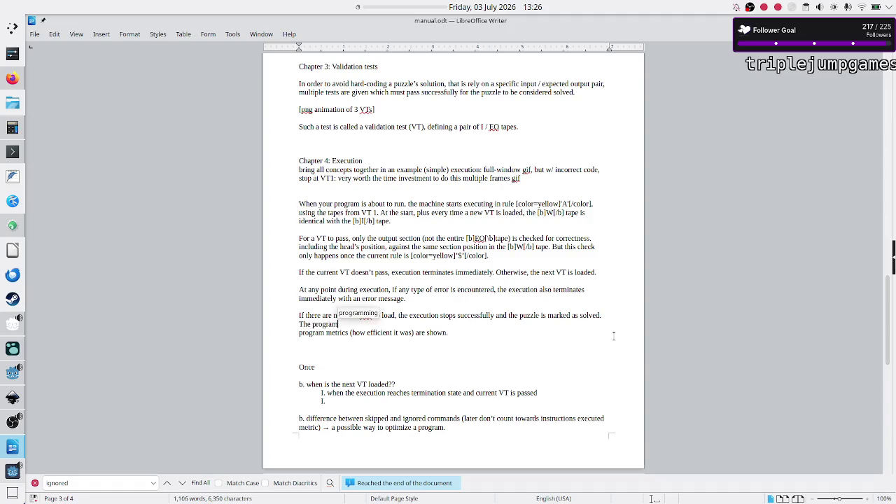
text( an)
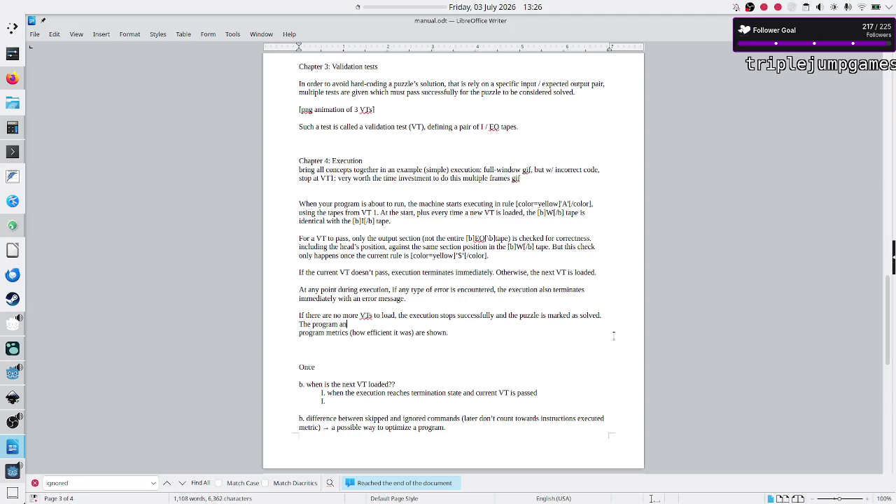
text(d how effi)
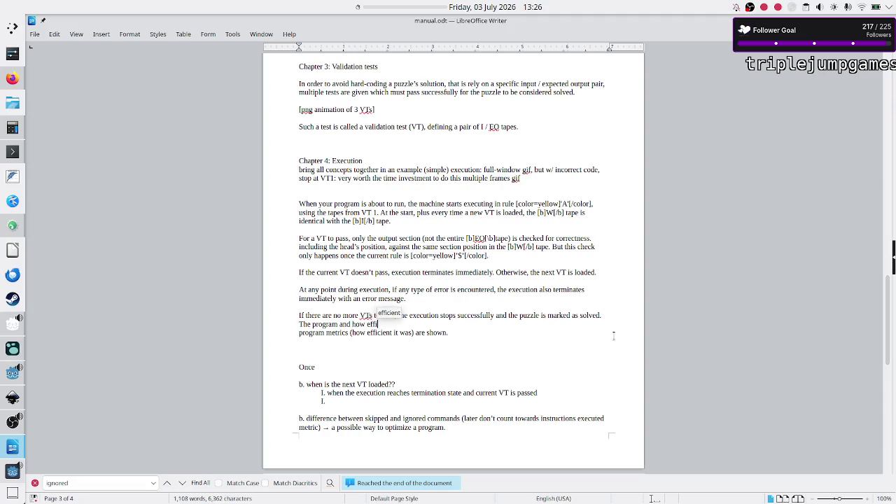
text(cient it was (met)
key(BackSpace)
key(BackSpace)
key(BackSpace)
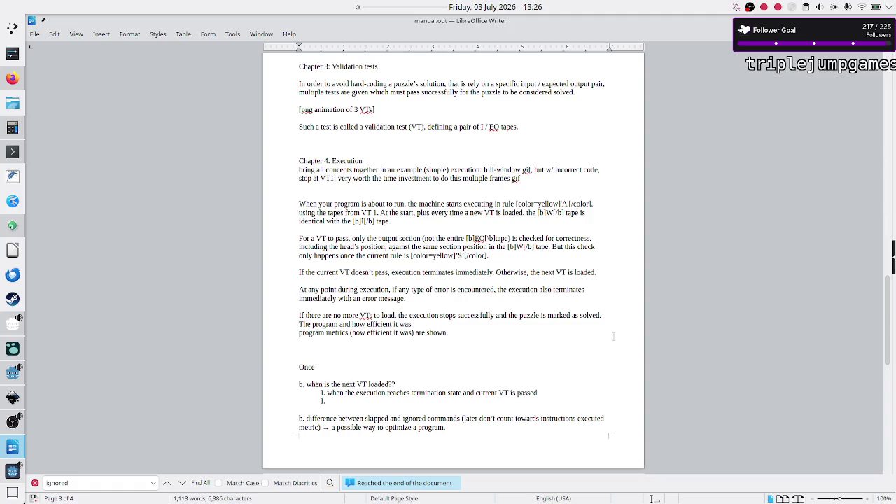
text((called metrics)
text())
text( is saved)
- Finish the metrics sentence with a period and delete the leftover draft 'program metrics' line
text(.)
key(shift+Down)
key(shift+Left)
key(BackSpace)
key(BackSpace)
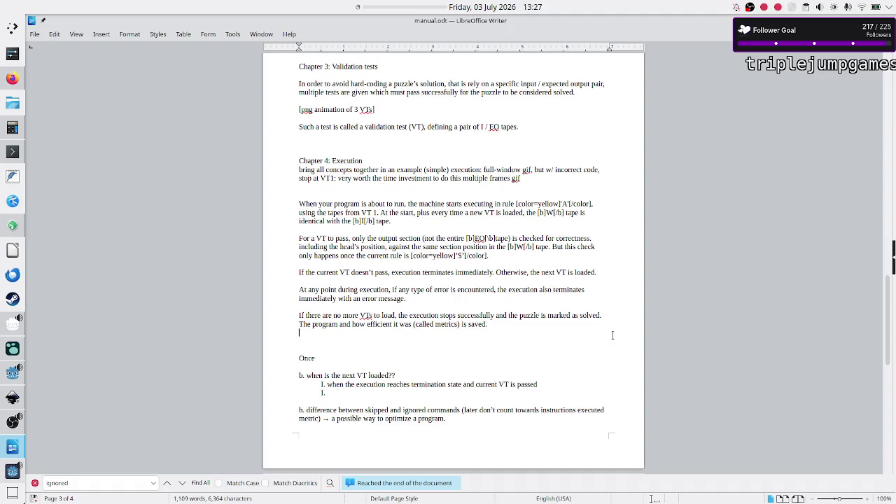
- Add the sentence 'Metrics (how efficient the solution is) are saved and shown.'
key(Up)
key(Return)
key(Return)
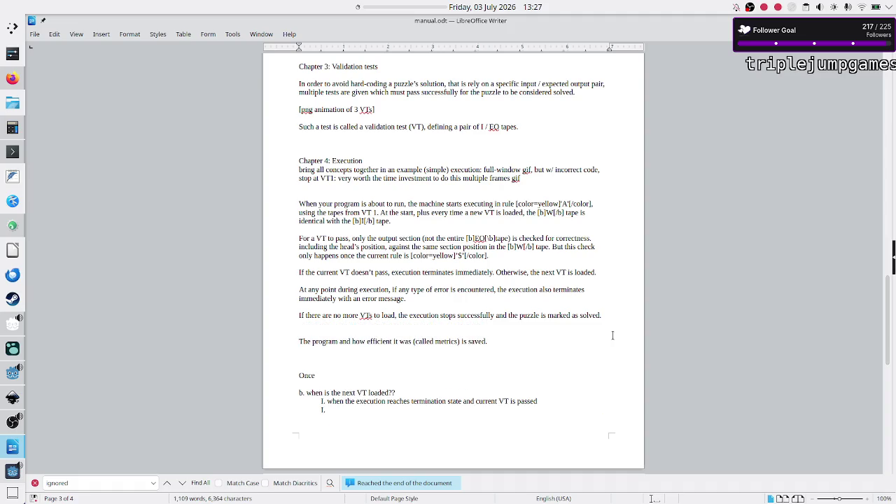
text(Th)
key(BackSpace)
key(BackSpace)
text(Metrics a)
key(BackSpace)
text((how)
text( efficient the program solved)
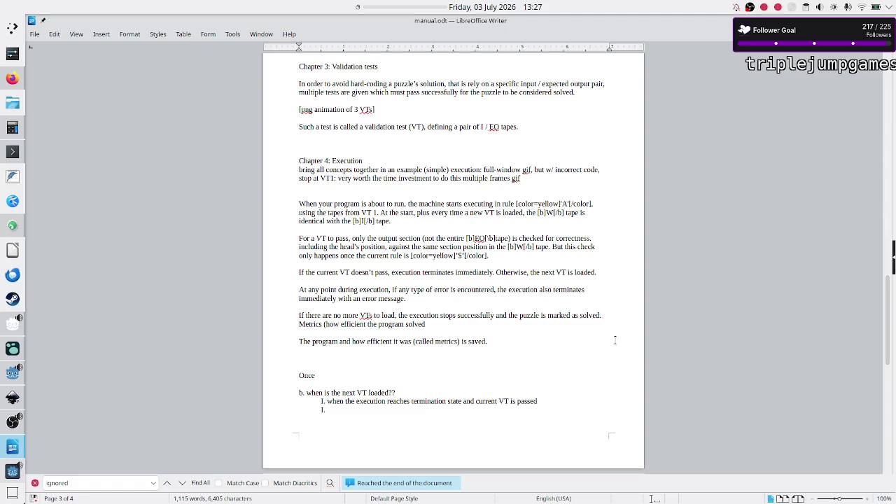
key(BackSpace)
key(BackSpace)
key(BackSpace)
text(solution is))
text( are saved and shown)
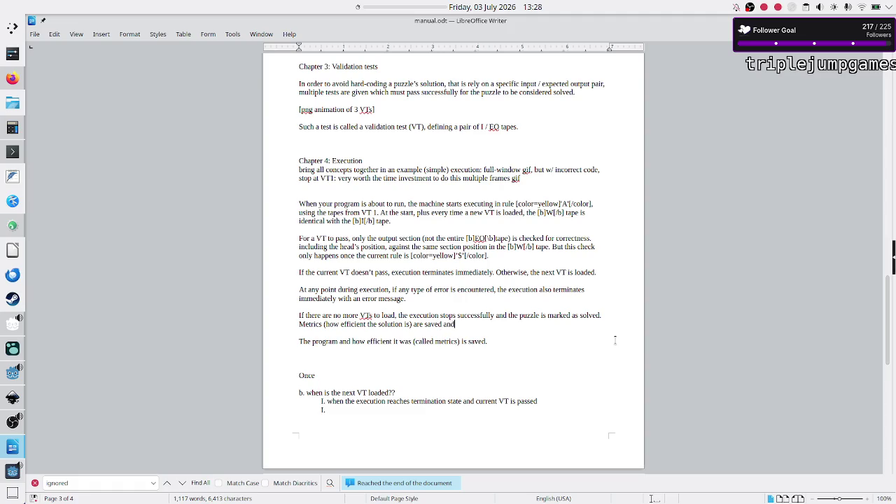
text(.)
- Delete the old draft paragraph together with the 'Once' note
key(Right)
key(shift+Down)
key(shift+Down)
key(shift+Down)
key(shift+Down)
key(shift+Down)
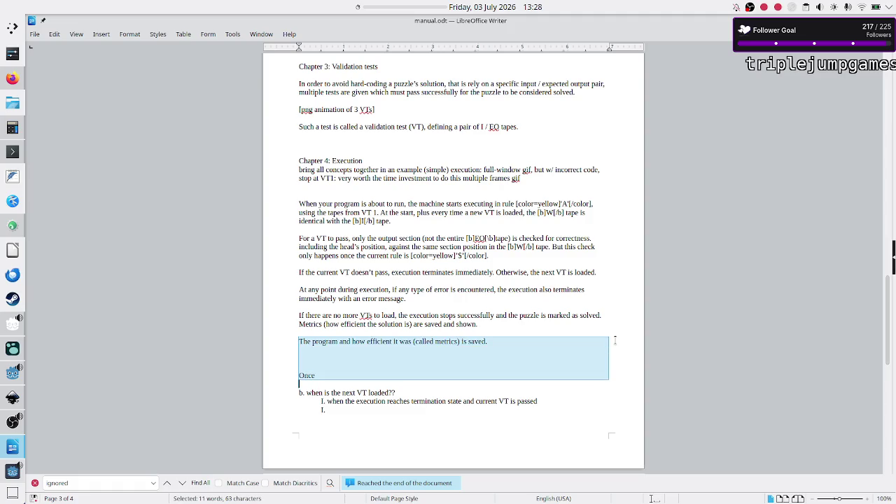
key(Delete)
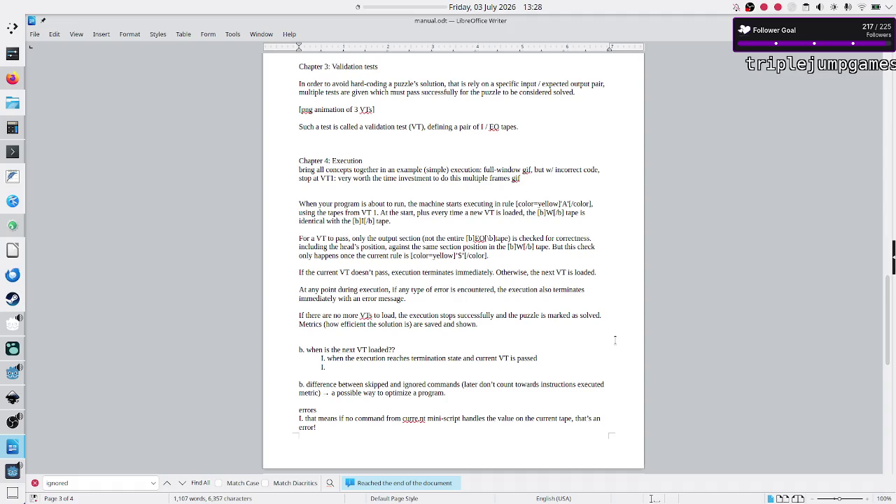
key(shift+Down)
- Delete the 'b. when is the next VT loaded??' line and its two sub-items
key(shift+Left)
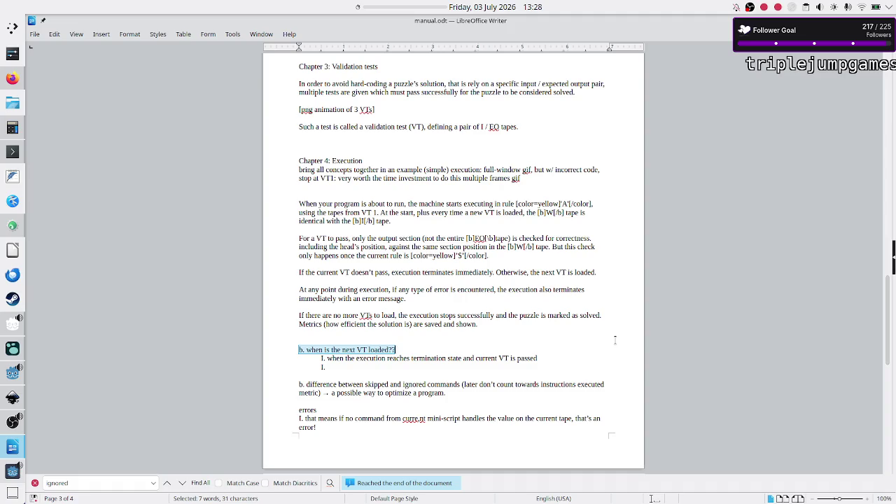
key(shift+Down)
key(shift+Down)
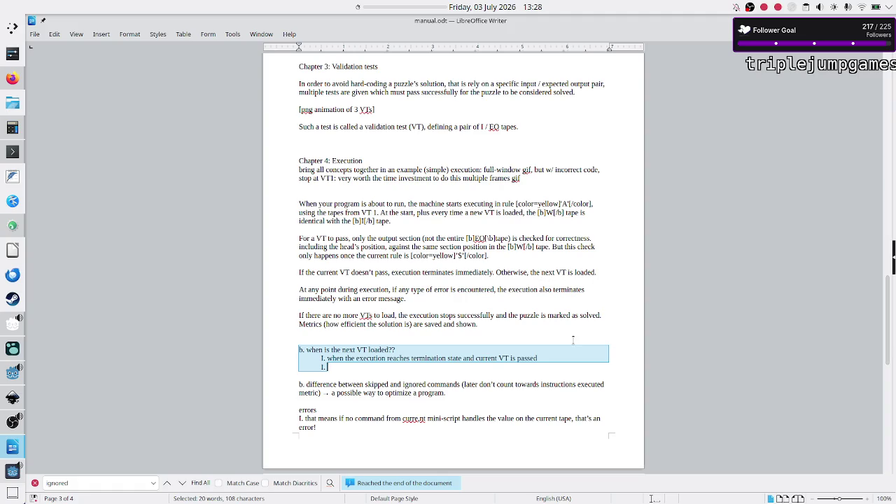
key(BackSpace)
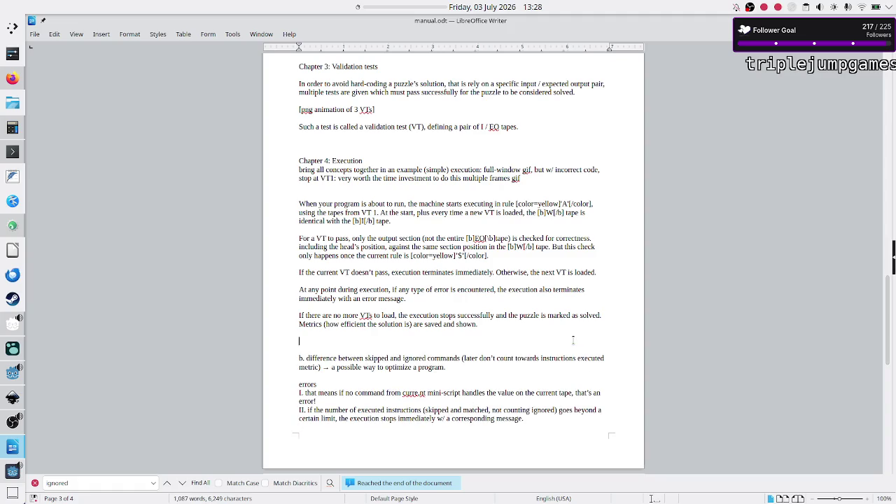
- Select parts of the skipped-versus-ignored note and error paragraph II, then clear the selection unchanged
key(Down)
key(Down)
key(Down)
key(shift+Down)
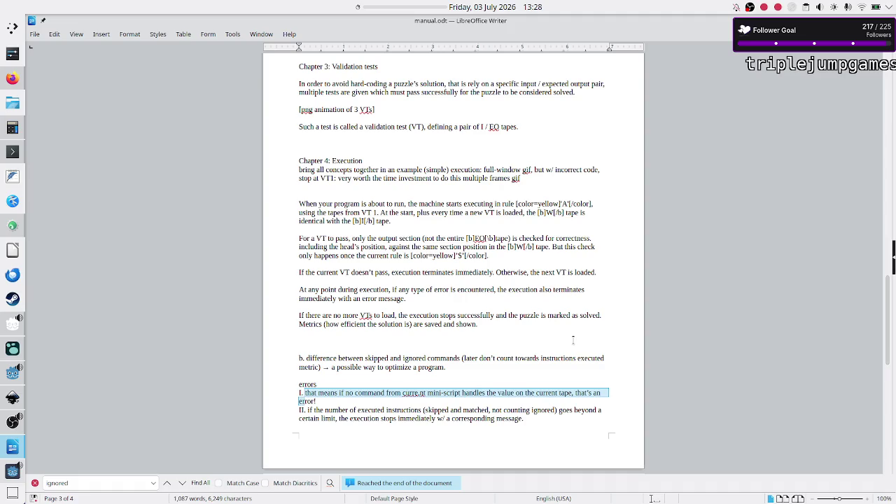
key(Left)
key(shift+Down)
key(shift+Down)
key(shift+Left)
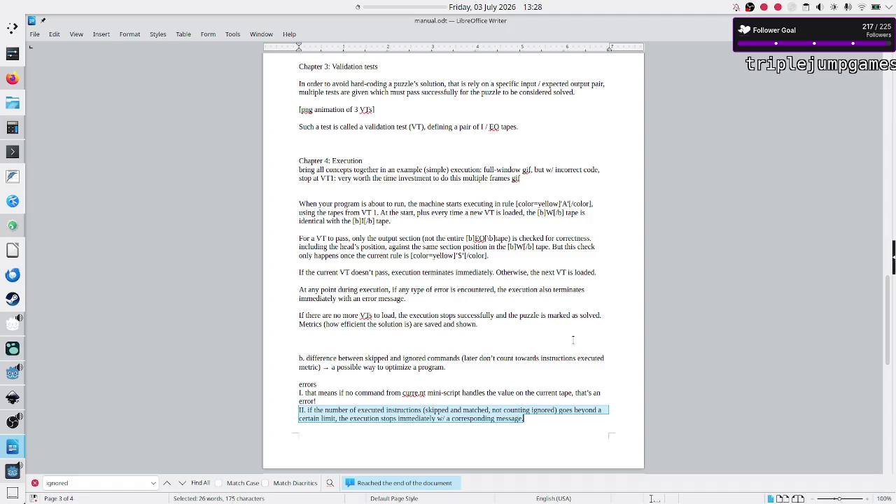
click(470, 417)
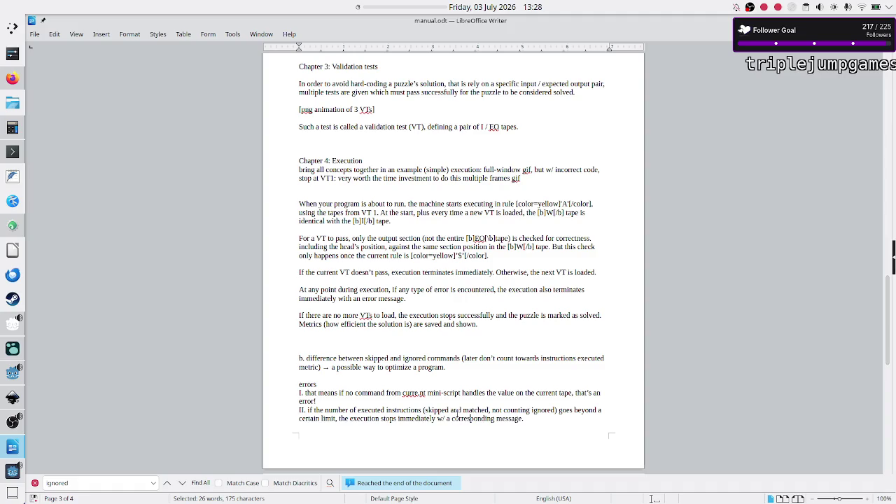
drag(427, 410, 517, 408)
drag(446, 368, 296, 361)
drag(391, 410, 459, 409)
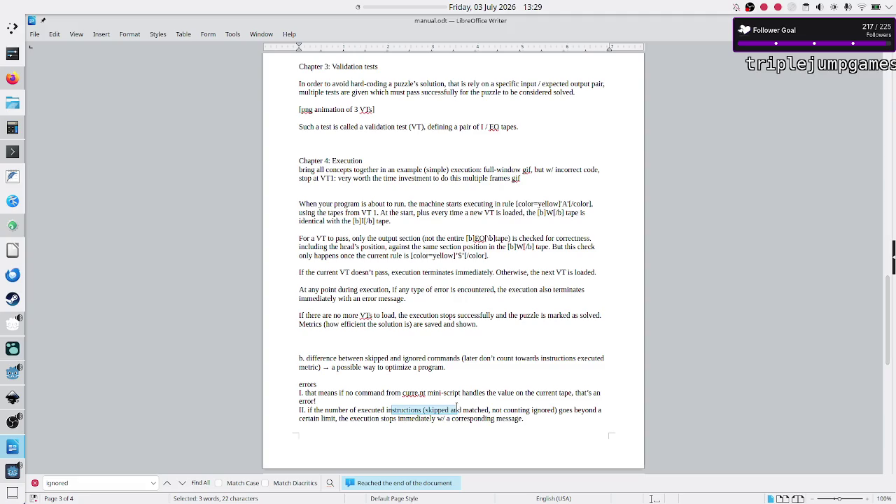
click(458, 410)
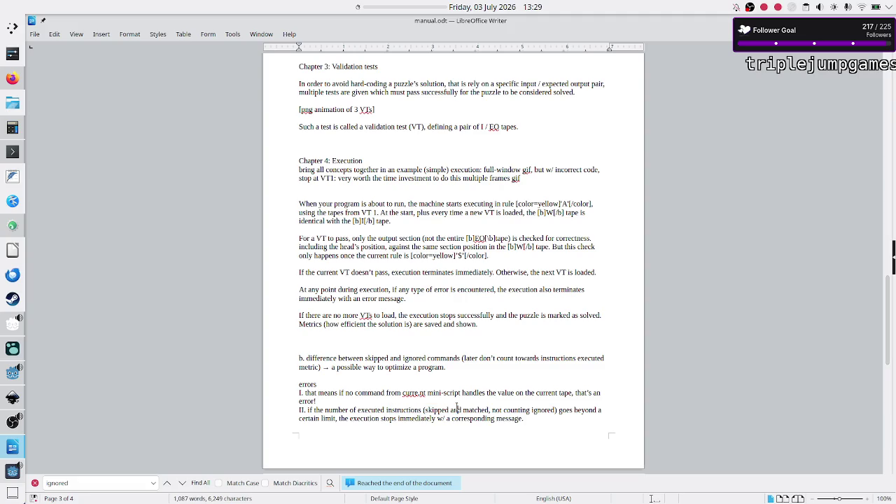
- Open a new line below the first error explanation and start typing the 'optimiz' heading
click(387, 401)
key(Return)
key(Down)
key(ctrl+shift+Down)
key(Delete)
text(optimiz)
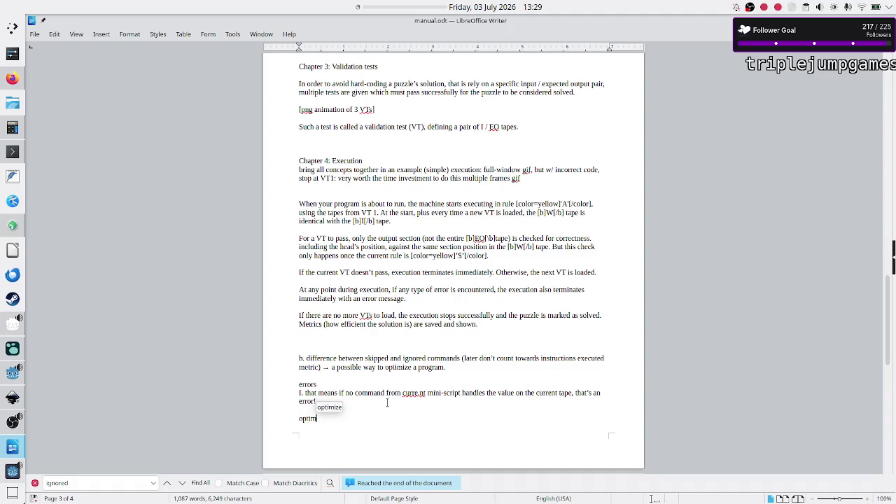
- Cut the skipped-versus-ignored note, complete the 'Optimization trick' heading, and paste the note beneath it
key(Up)
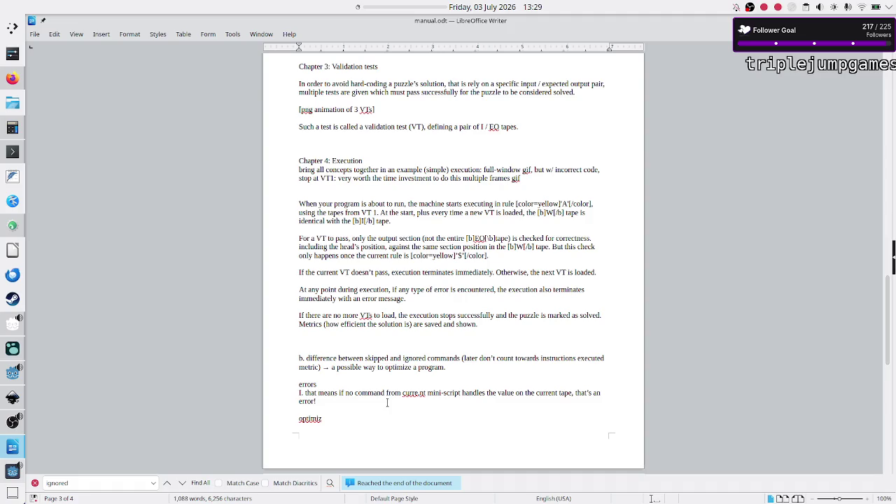
key(Up)
key(Up)
key(Up)
key(shift+Left)
key(ctrl+c)
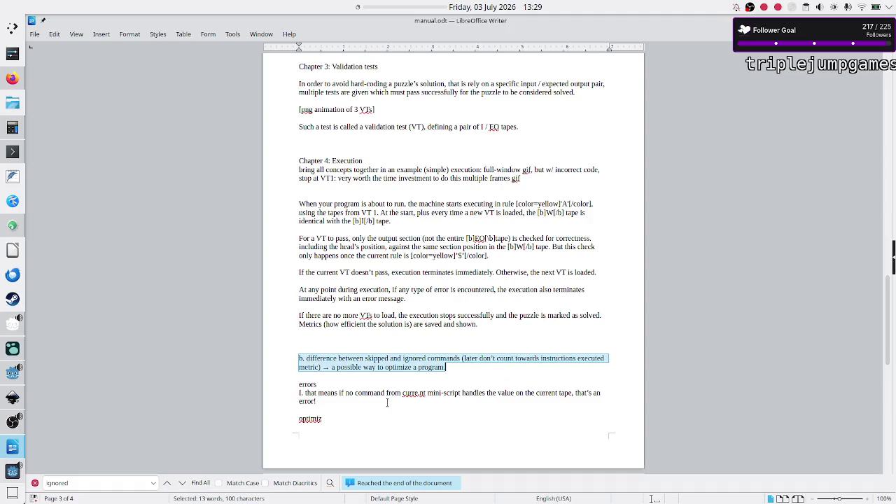
key(BackSpace)
key(BackSpace)
key(BackSpace)
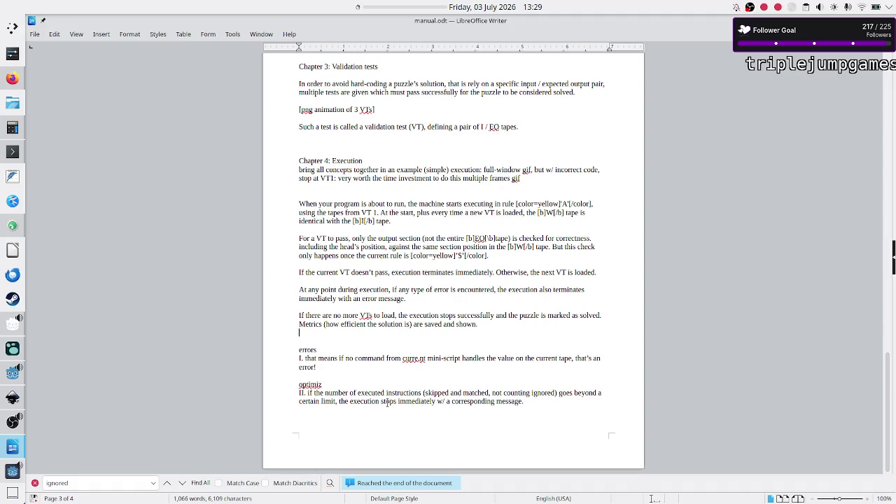
key(Down)
key(Down)
key(Down)
text(ation trick)
key(Return)
key(ctrl+v)
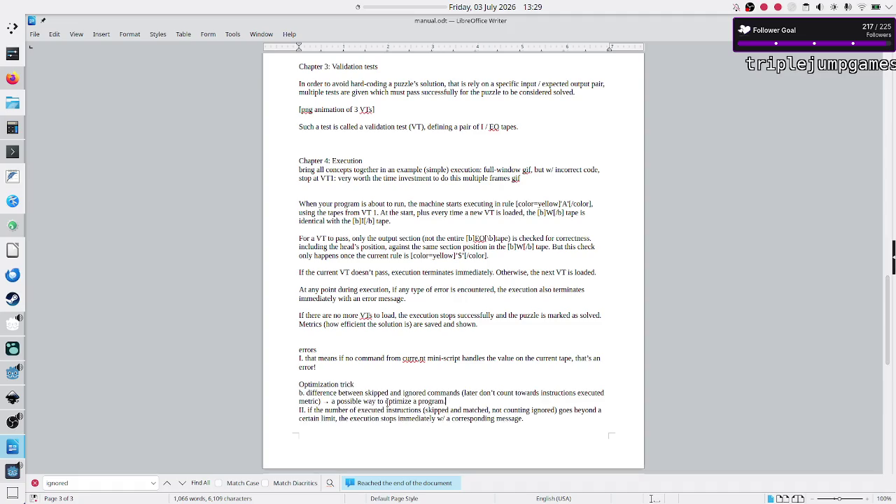
- Select the first error explanation's text to check it, then deselect it
key(Up)
key(Right)
key(Right)
key(Right)
key(ctrl+shift+Down)
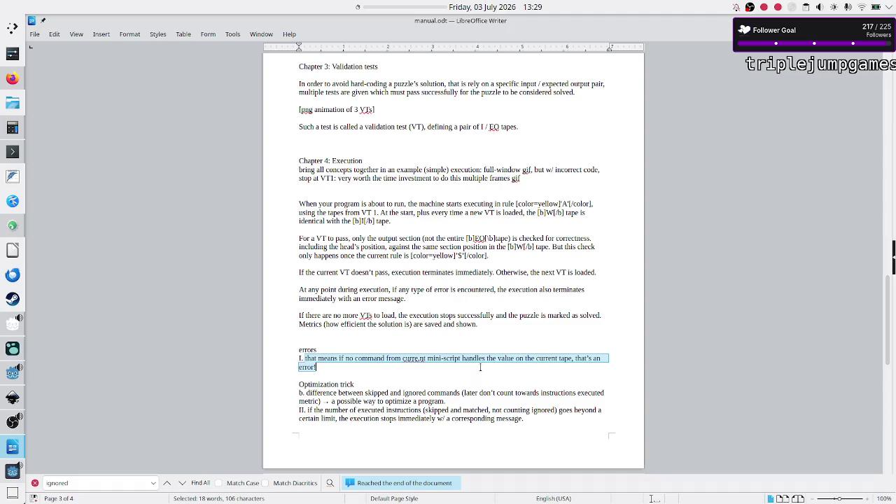
click(480, 367)
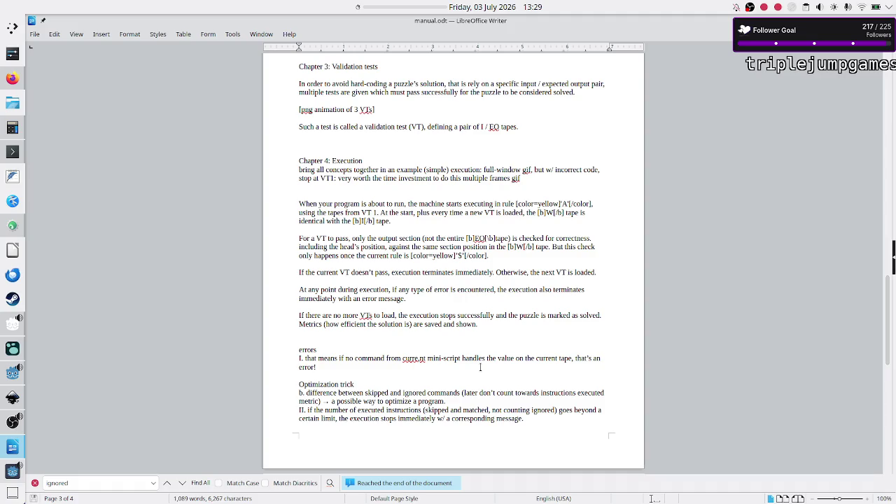
- Bring the Game 1 (DEBUG) window forward and scroll the manual to Chapter 2's Rule A section
click(3, 476)
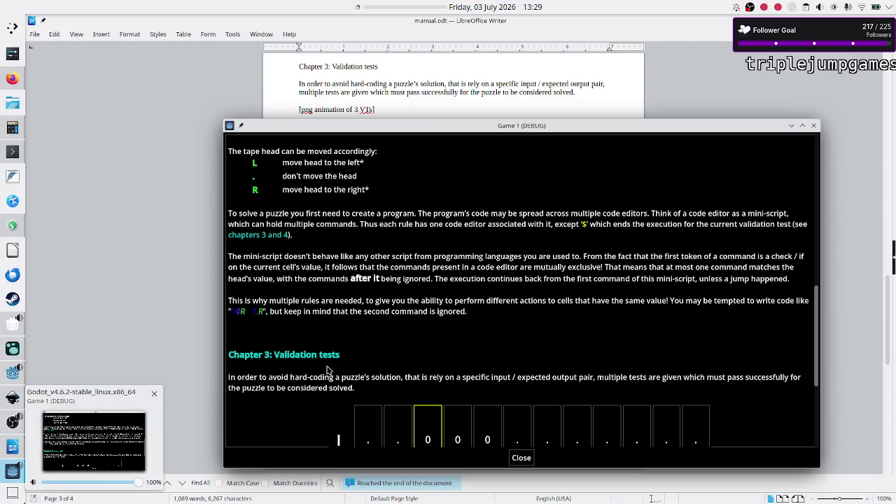
scroll(479, 323, up, 5)
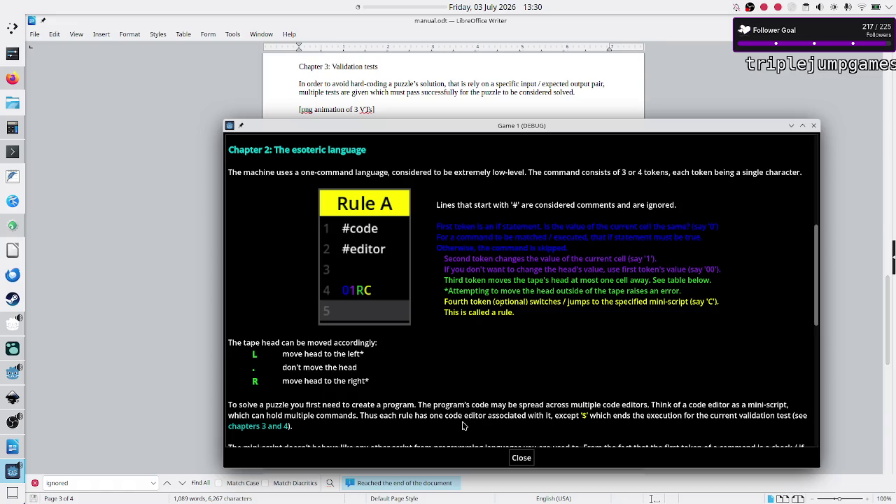
scroll(462, 425, down, 3)
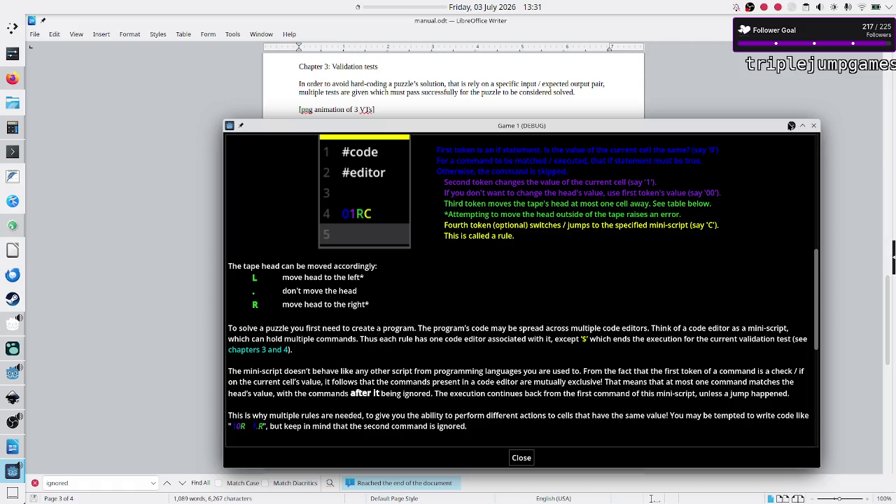
- Minimize the Game 1 (DEBUG) window and select the Chapter 4 paragraph about a failing VT
click(792, 131)
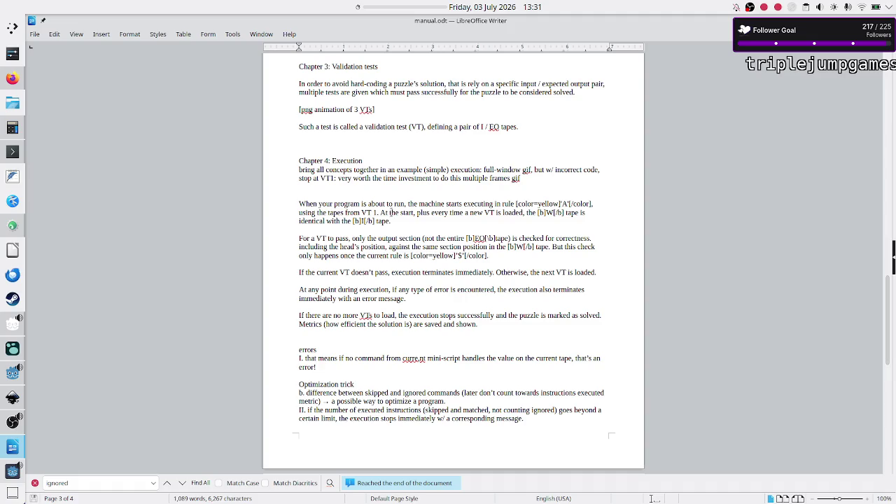
drag(391, 212, 411, 212)
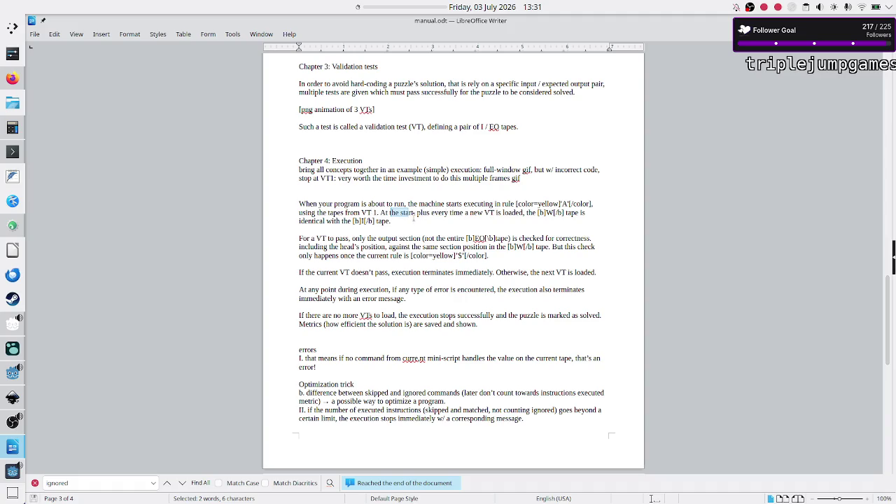
click(413, 218)
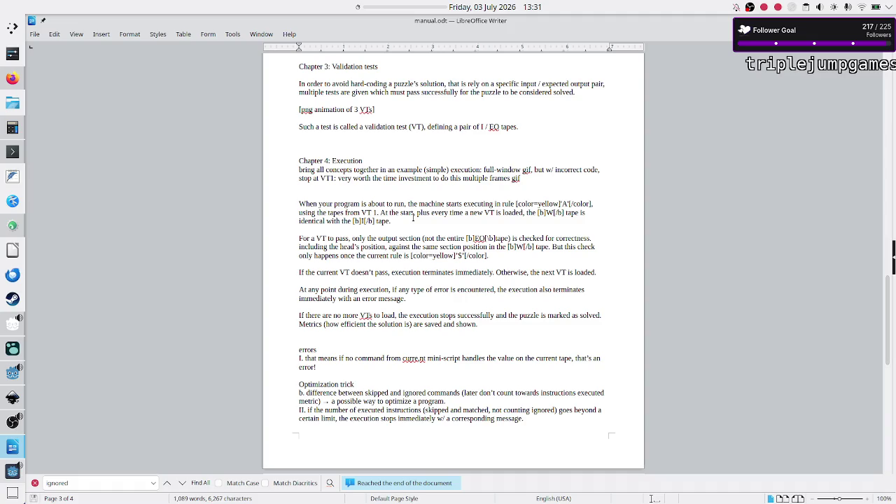
key(Down)
key(Down)
key(shift+End)
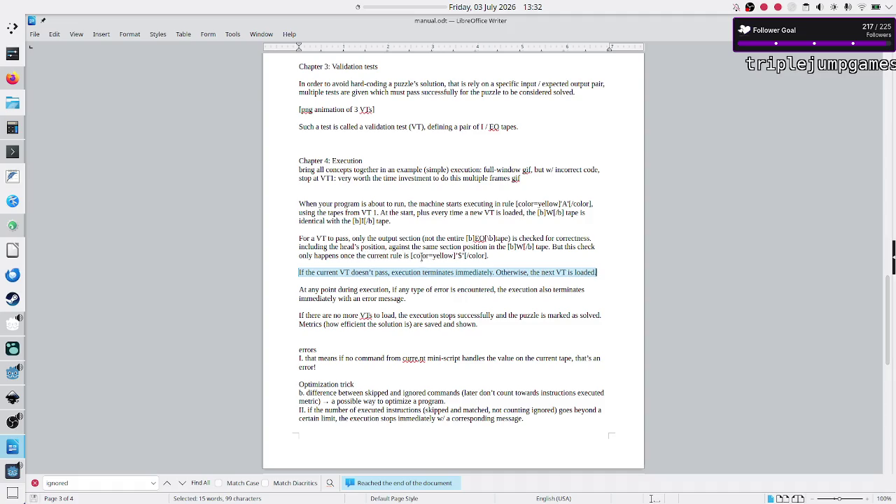
- Move the 'At any point during execution' paragraph above 'For a VT to pass' and delete 'also'
drag(407, 299, 297, 291)
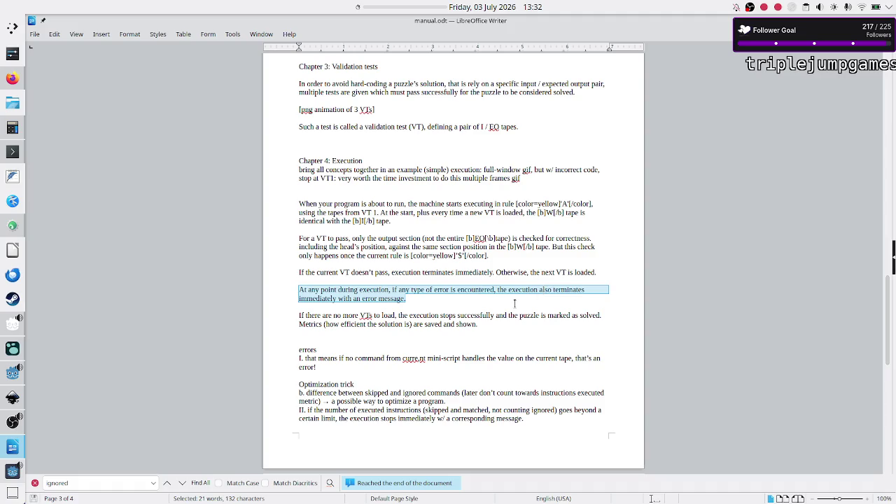
key(ctrl+x)
key(Up)
key(Up)
key(Up)
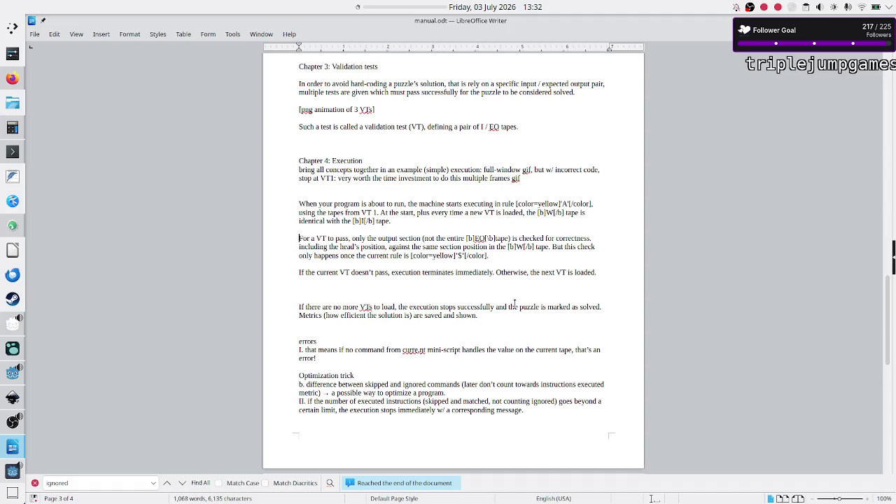
key(Return)
key(ctrl+v)
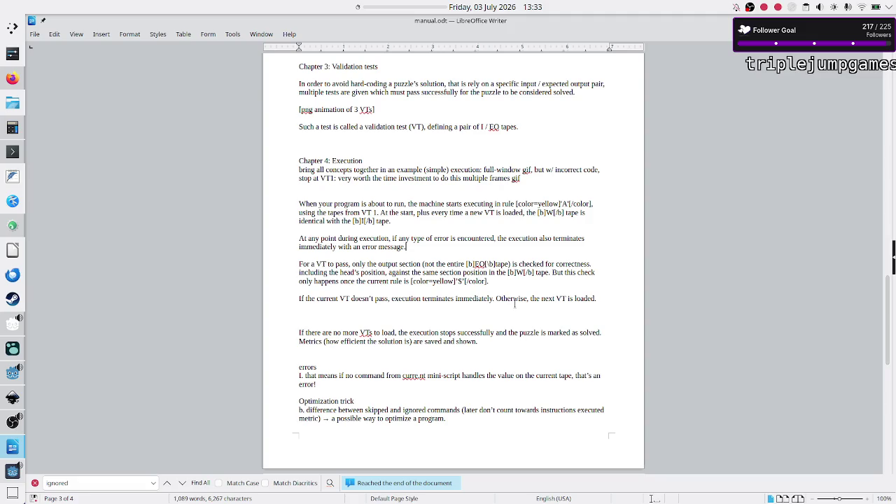
key(Home)
key(ctrl+Left)
key(BackSpace)
key(BackSpace)
key(BackSpace)
- Join 'If there are no more VTs' onto the previous paragraph by removing the blank lines
key(Up)
key(Up)
key(Down)
key(BackSpace)
key(BackSpace)
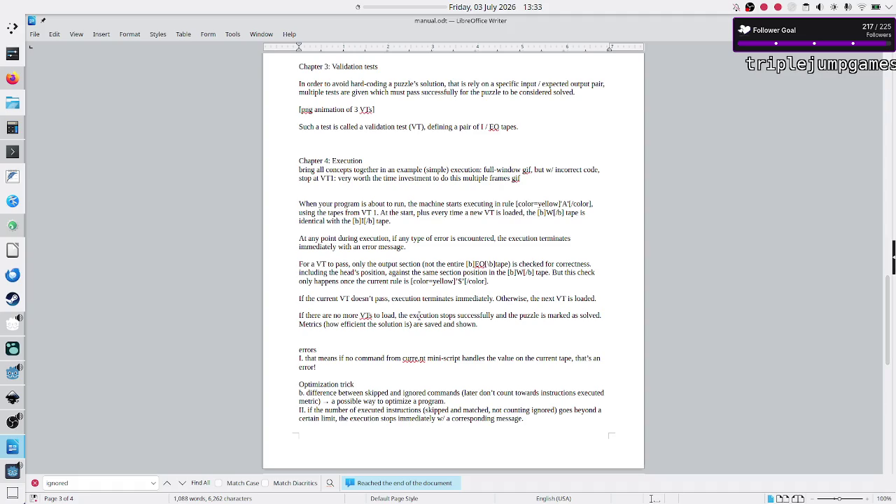
key(BackSpace)
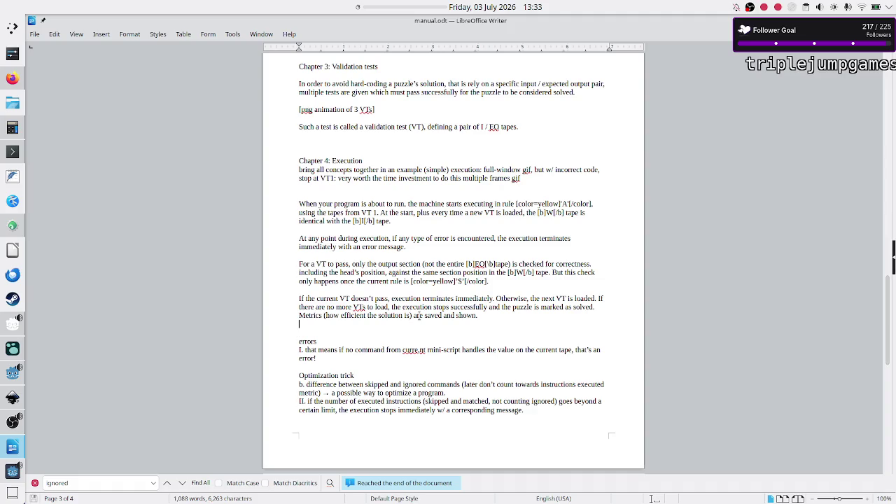
key(Up)
- Add empty parentheses '()' after 'if any type of error is encountered'
key(Right)
key(Right)
key(Right)
key(Right)
key(Right)
text(())
key(Left)
key(Down)
key(Right)
key(Right)
- Fix 'curre nt' to 'current' and cut the 'if no command … on the current tape' phrase
key(ctrl+shift+Right)
key(ctrl+shift+Right)
key(ctrl+shift+Right)
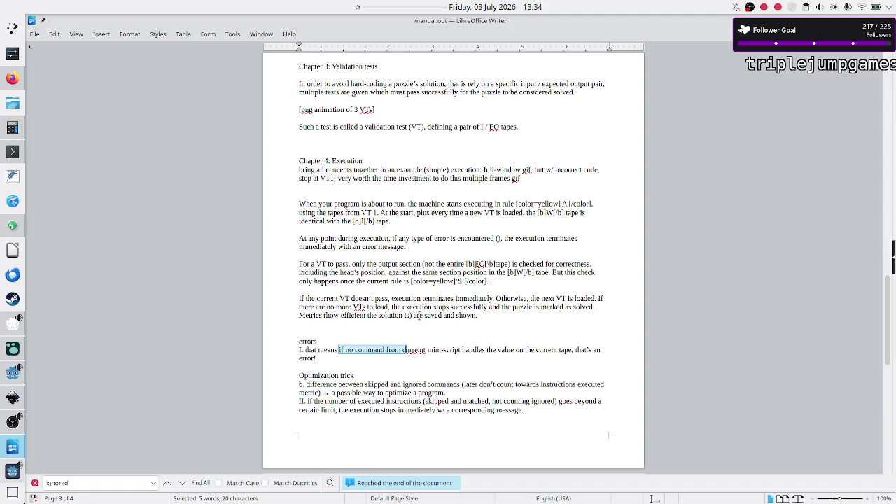
key(Right)
key(Right)
key(Right)
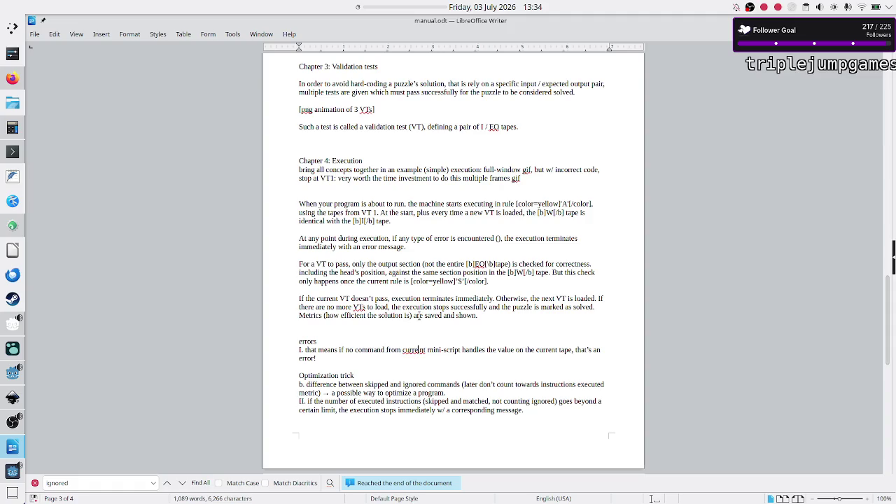
key(BackSpace)
key(Home)
key(ctrl+Right)
key(ctrl+Right)
key(ctrl+Right)
key(Right)
key(Right)
key(shift+Left)
key(shift+Left)
key(shift+Right)
key(shift+Right)
key(shift+Right)
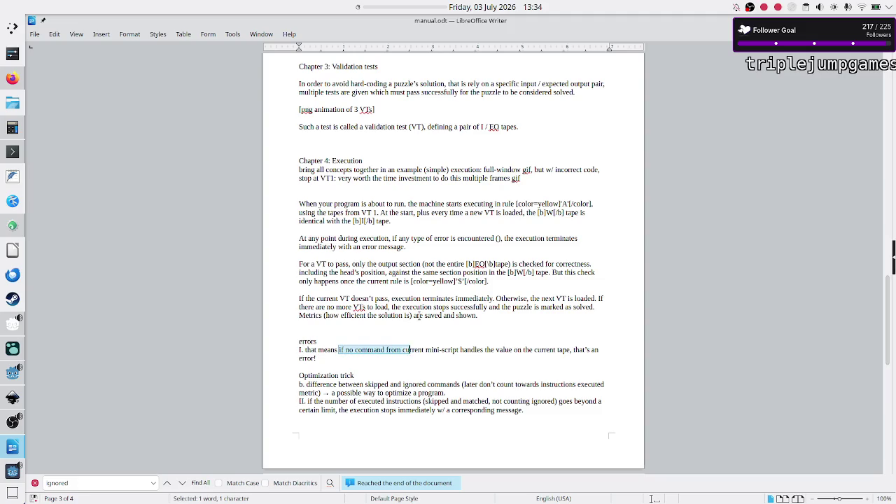
key(shift+Right)
key(shift+Right)
key(shift+Right)
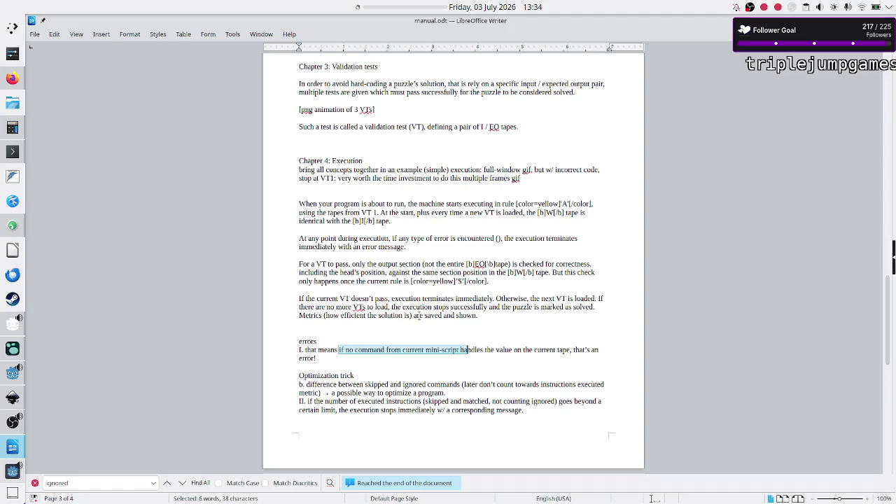
key(shift+Right)
key(shift+Right)
key(shift+Right)
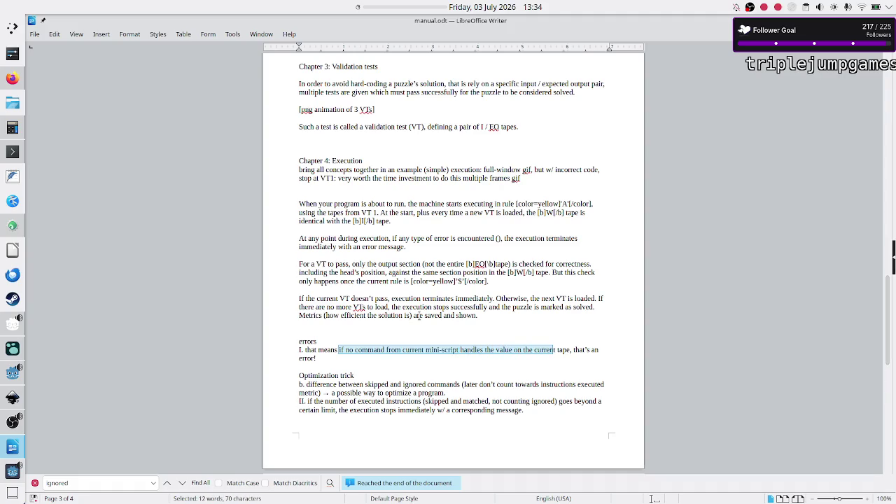
key(shift+Right)
key(shift+Right)
key(shift+Right)
key(Delete)
- Delete the leftover errors section and paste the condition phrase inside the empty parentheses
key(Home)
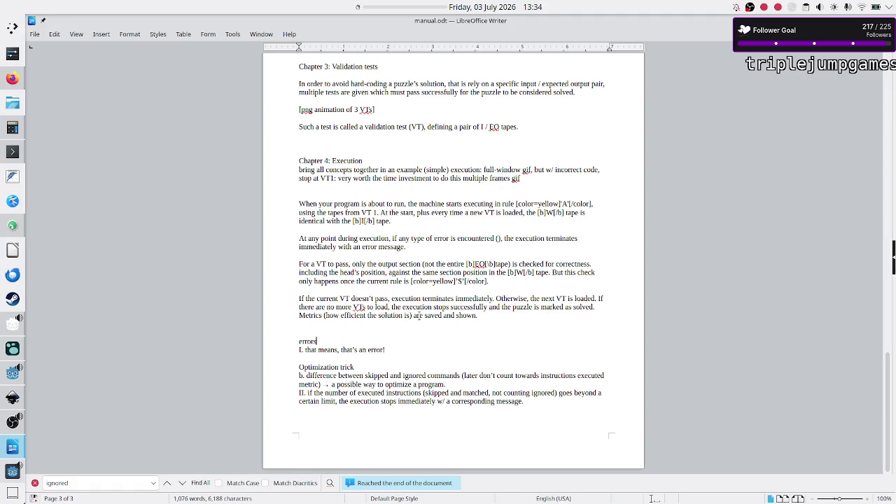
key(shift+Down)
key(shift+Down)
key(Delete)
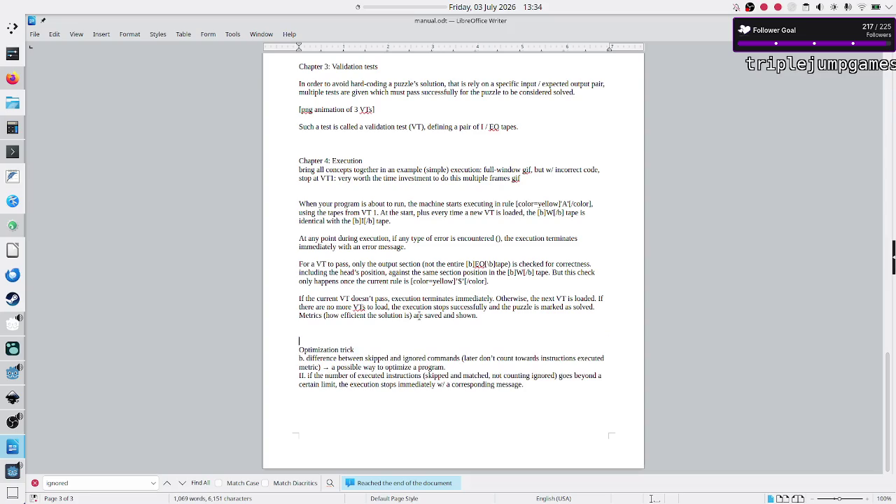
key(Delete)
key(Up)
key(Up)
key(Up)
key(Up)
key(Up)
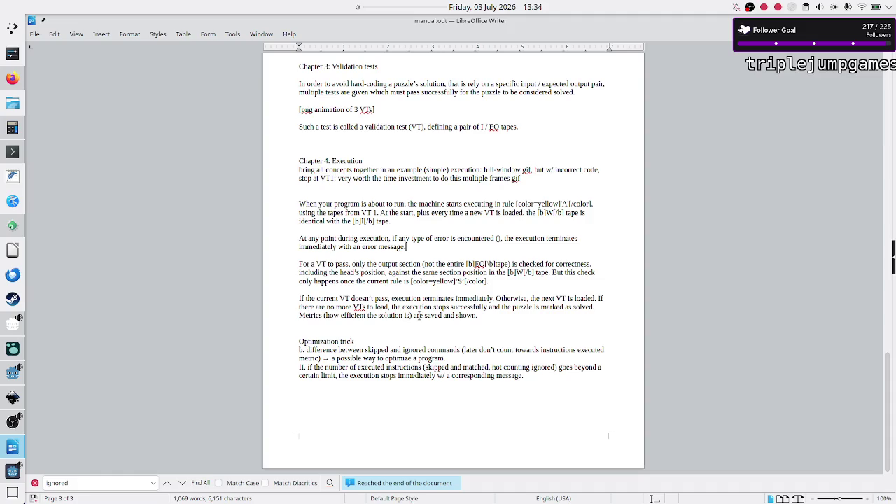
key(Home)
key(Left)
key(Left)
key(Left)
key(ctrl+v)
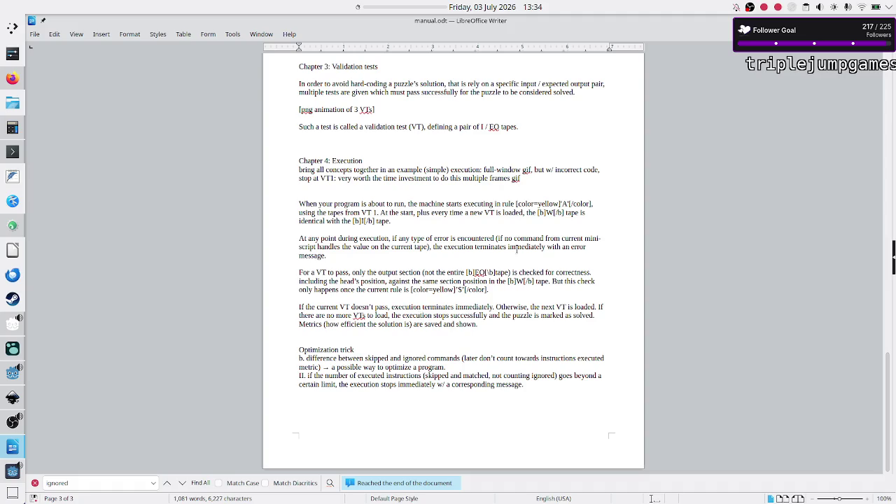
- Prefix the parenthetical with 'like' and replace 'the value on the current tape' with 'head's value'
click(496, 238)
text(like)
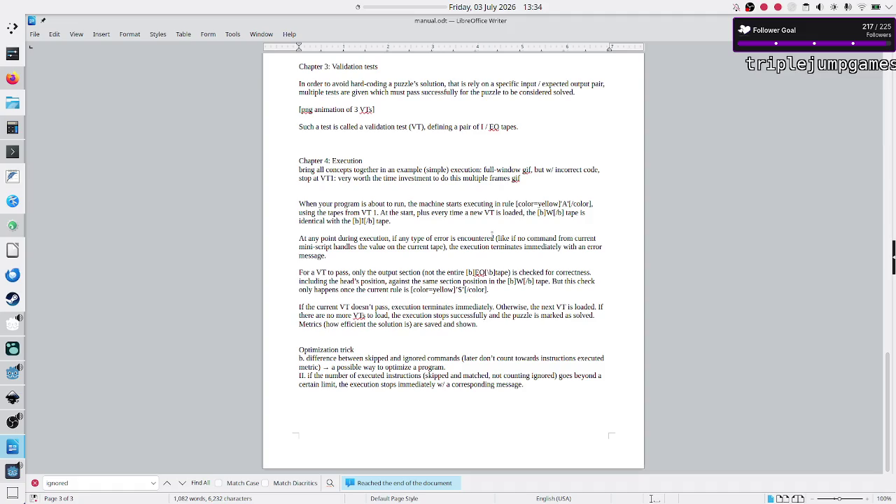
key(ctrl+Right)
key(ctrl+Right)
key(BackSpace)
key(BackSpace)
key(BackSpace)
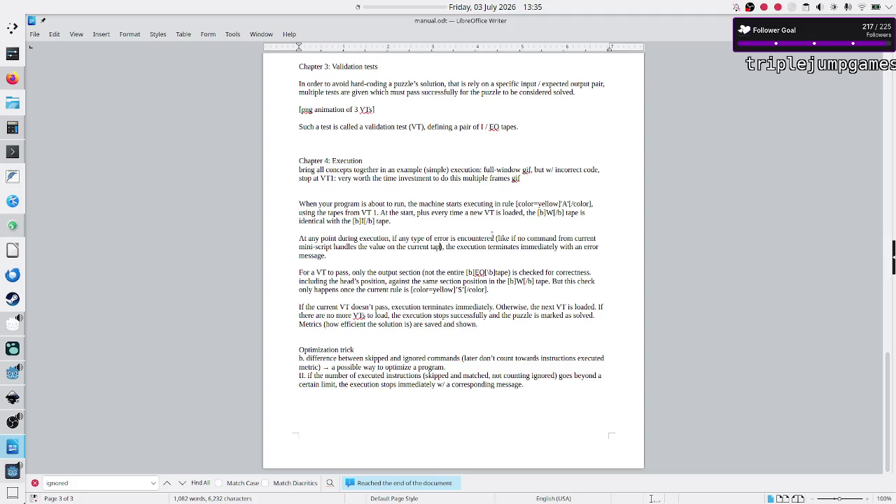
key(BackSpace)
key(BackSpace)
key(BackSpace)
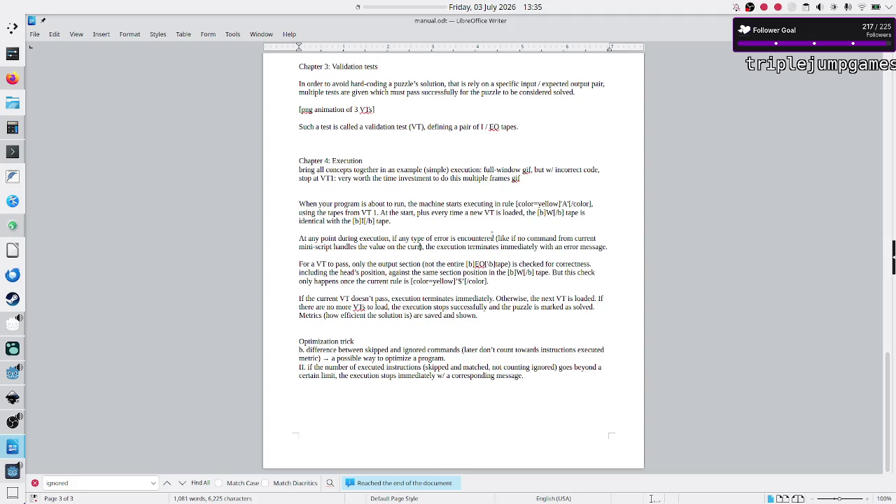
key(BackSpace)
key(BackSpace)
key(BackSpace)
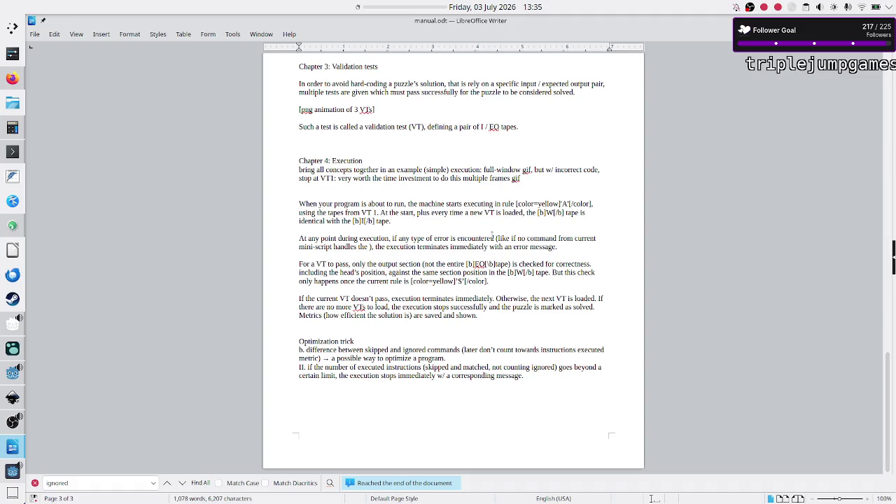
text(head')
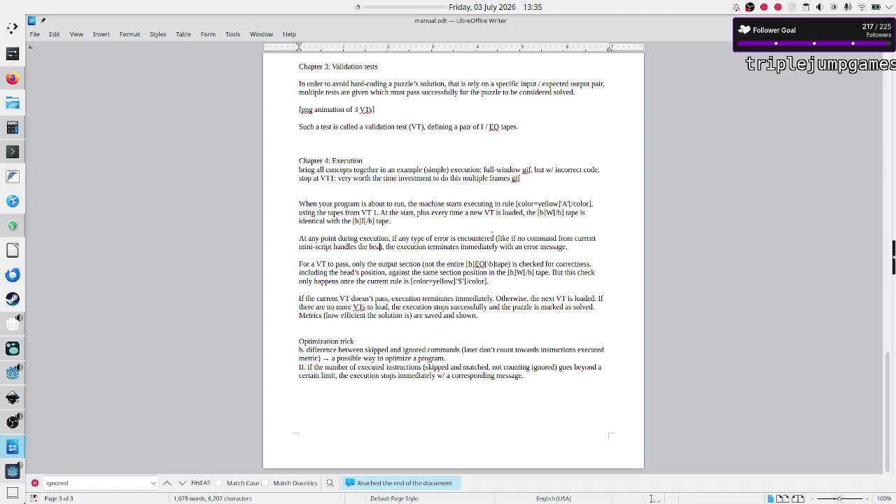
text(s value)
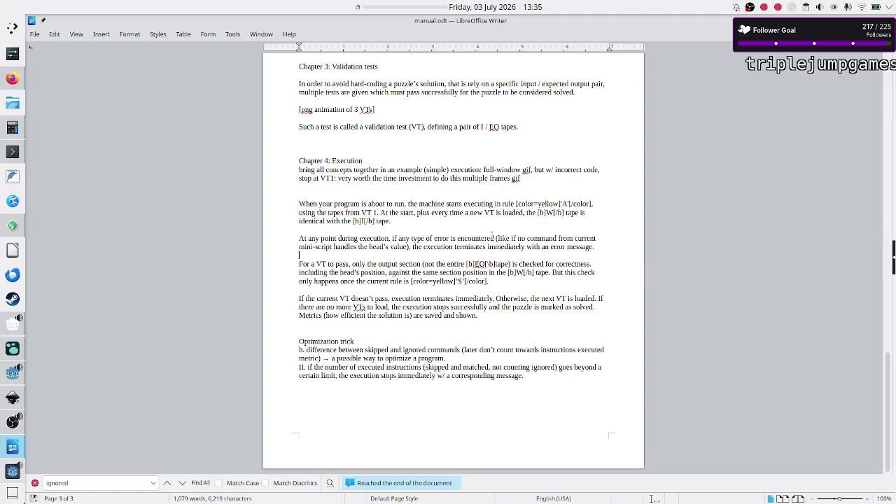
- Select the 'At any point' and 'For a VT to pass' paragraphs to review them
key(Down)
key(Down)
key(Down)
key(Down)
key(Down)
key(Up)
key(Down)
key(Down)
key(shift+Down)
key(shift+Down)
key(Down)
key(shift+Down)
key(shift+Down)
key(shift+Down)
key(shift+Left)
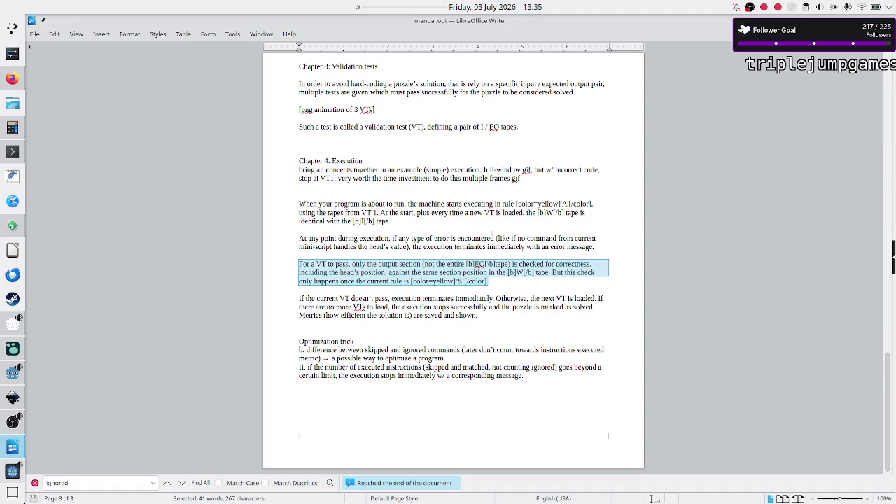
- Review the 'If the current VT' and Metrics paragraphs, then insert a blank line above 'Optimization trick'
key(ctrl+Down)
key(shift+Down)
key(shift+Down)
key(shift+End)
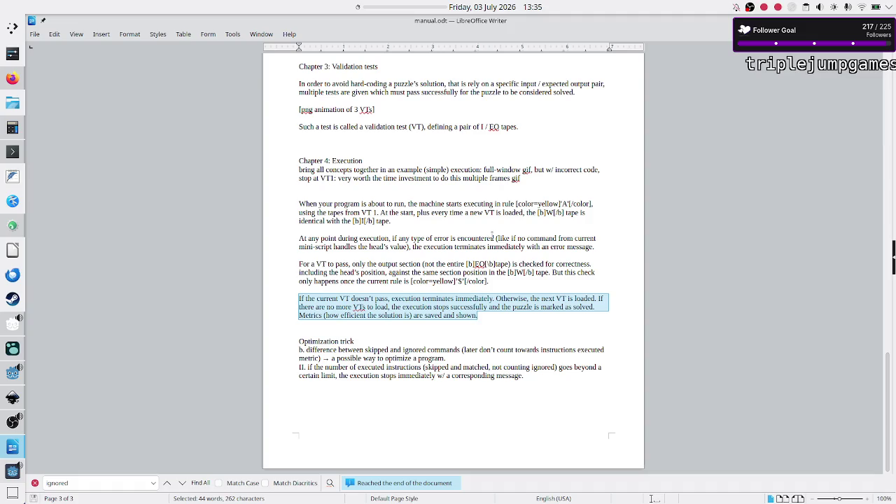
key(Down)
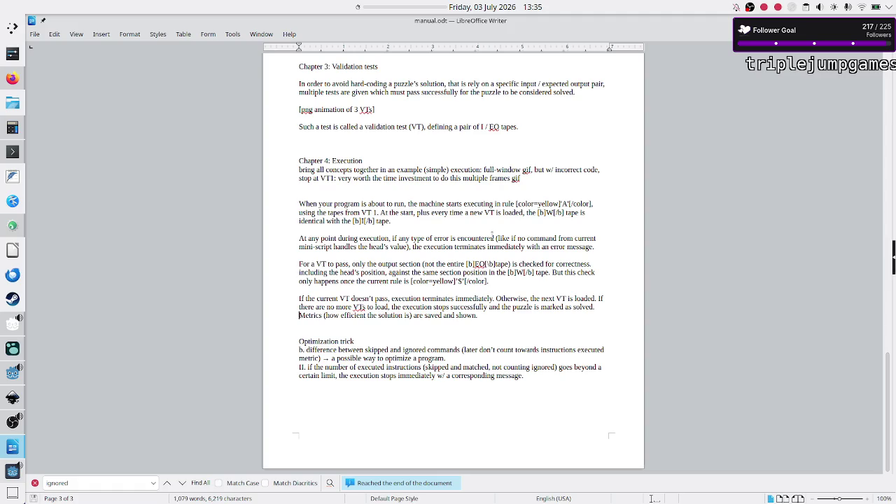
key(Down)
key(Down)
key(Down)
key(Down)
drag(338, 350, 453, 349)
click(453, 349)
click(389, 327)
key(Return)
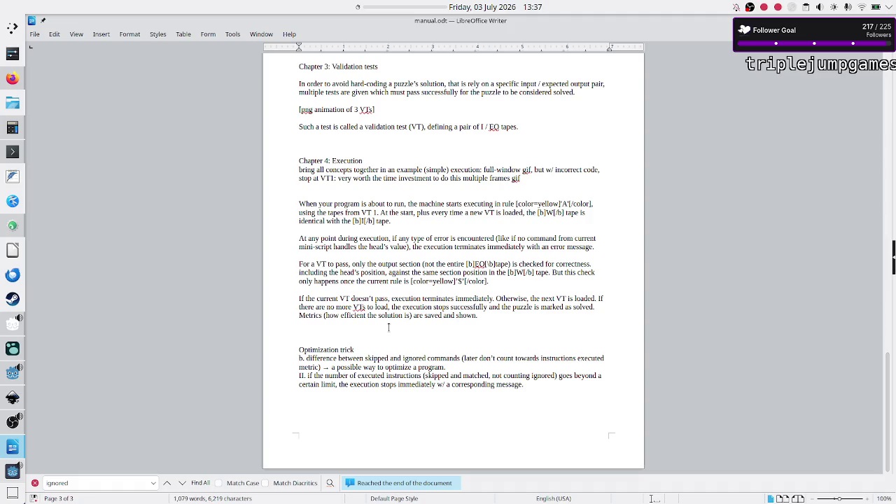
- Type 'An easy code optimization trick is to realize' on the new empty line
text(An )
text(easy opti)
key(BackSpace)
key(BackSpace)
key(BackSpace)
text(optimization tri)
text(ck)
key(ctrl+Right)
key(ctrl+Right)
text(code)
key(End)
text(is to realiz)
text(e)
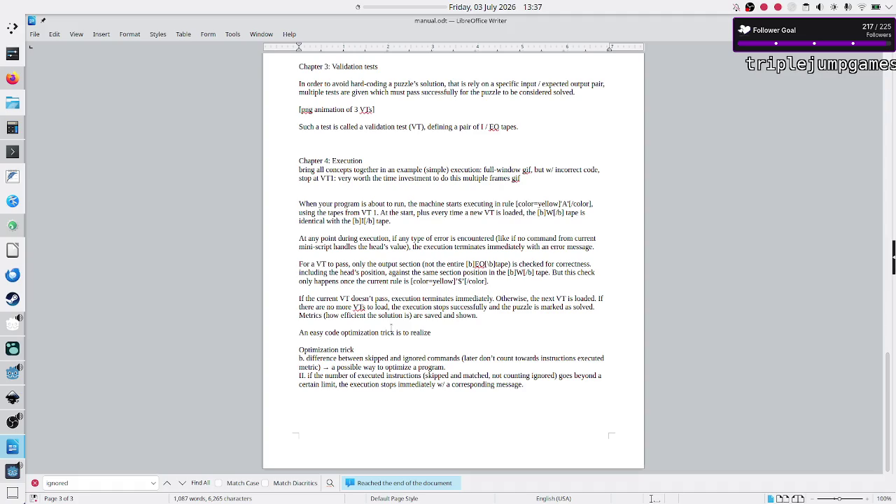
key(Up)
key(Up)
- Remove the Metrics parentheses and start the sentence with 'The metrics'
key(End)
key(Left)
key(BackSpace)
key(BackSpace)
key(BackSpace)
key(BackSpace)
key(BackSpace)
key(BackSpace)
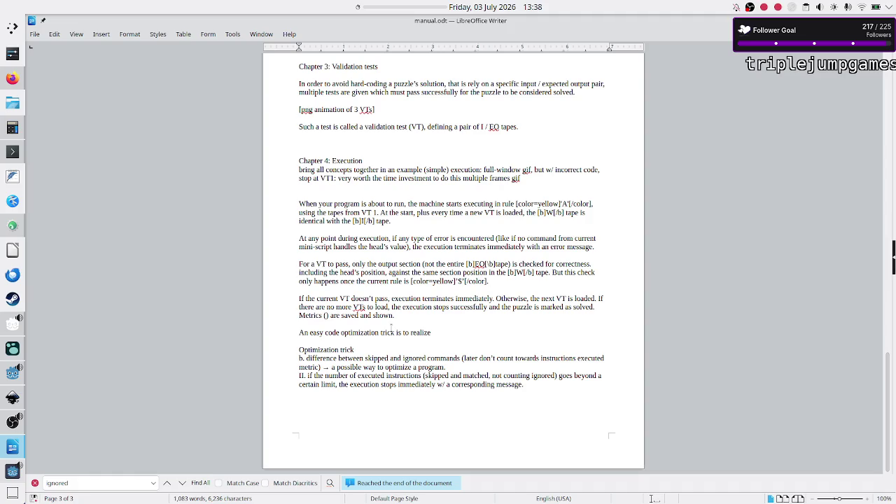
text())
key(BackSpace)
key(BackSpace)
key(BackSpace)
key(Left)
key(Left)
key(Left)
text(The)
key(BackSpace)
text(m)
- Add 'the worst case value … across all VTs' wording to the metrics sentence
key(ctrl+Right)
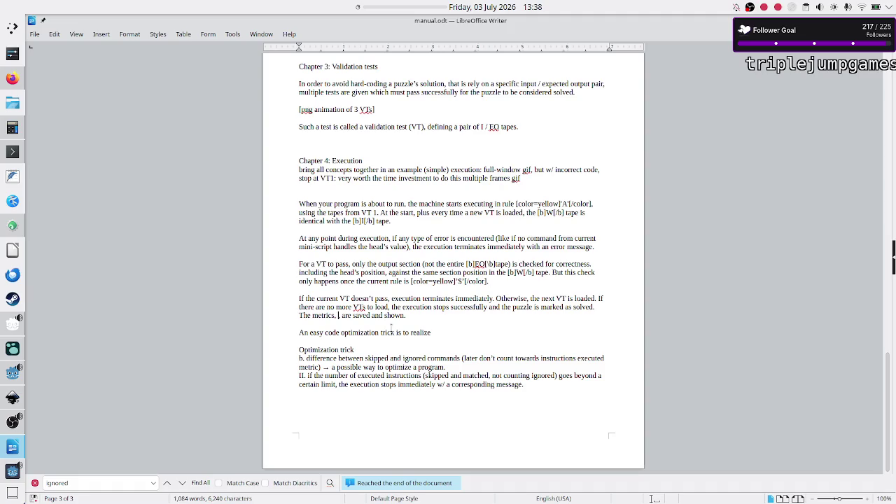
text(worst)
text( case of)
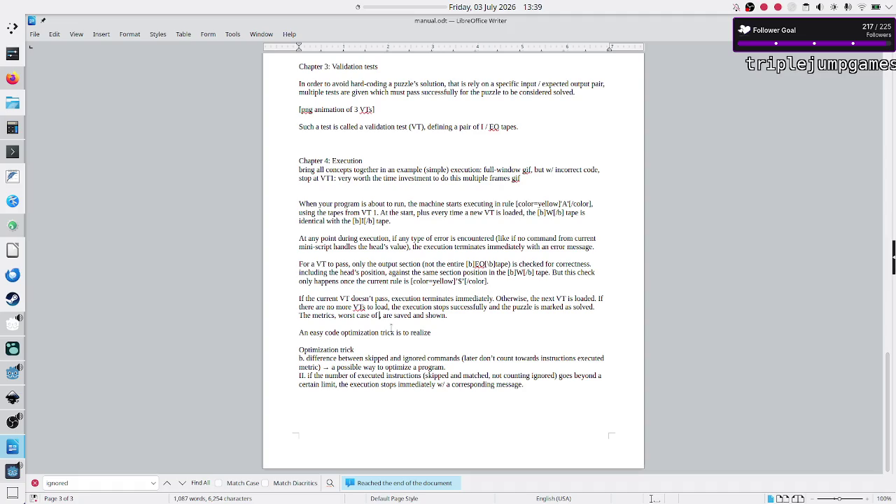
key(BackSpace)
key(BackSpace)
key(BackSpace)
key(BackSpace)
text(the worst case )
text(value for a statistic)
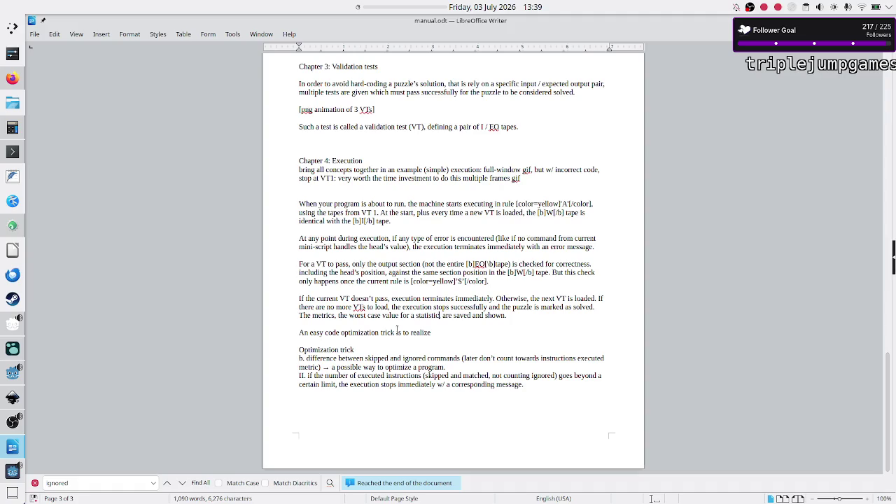
text( across)
text(all)
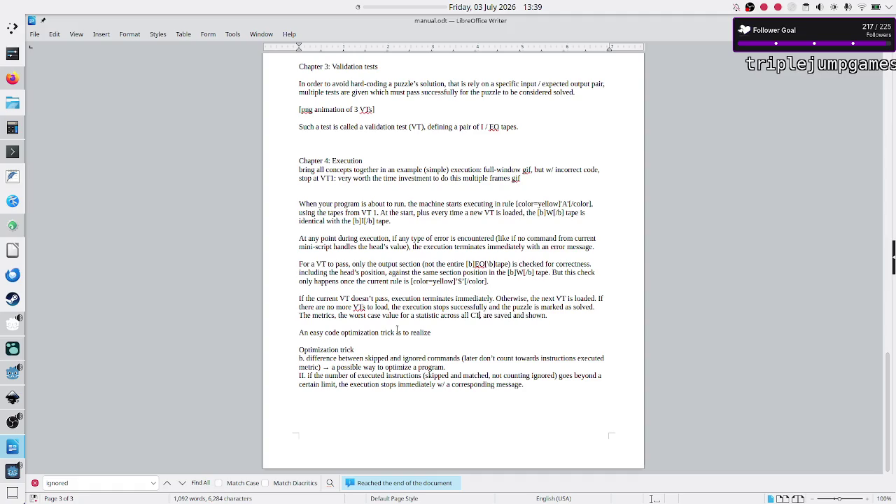
text( VTs)
text(,)
key(BackSpace)
key(BackSpace)
key(BackSpace)
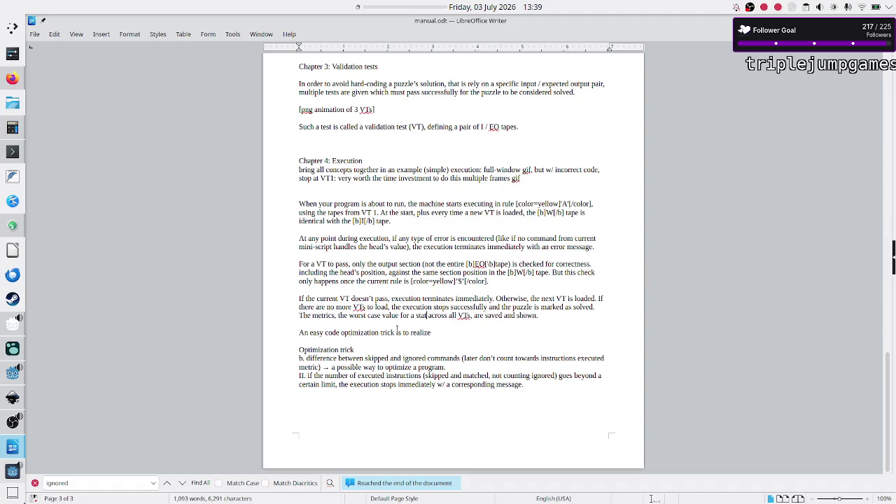
text(f)
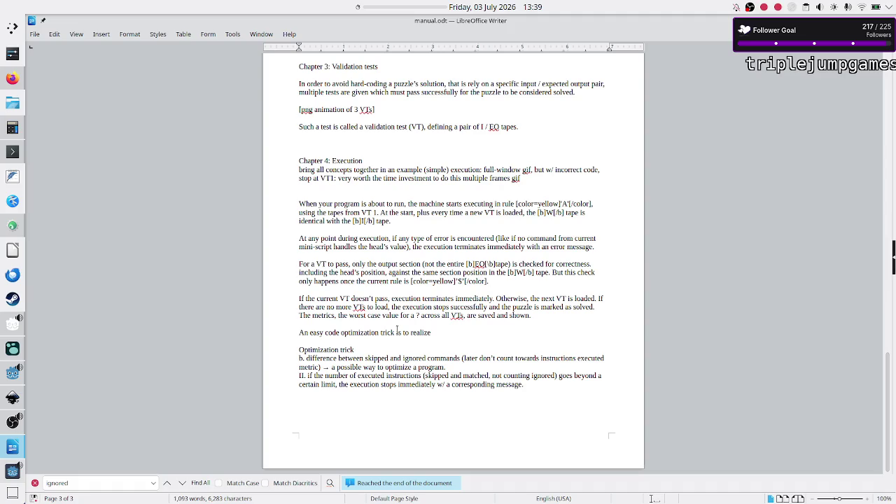
key(BackSpace)
key(BackSpace)
key(BackSpace)
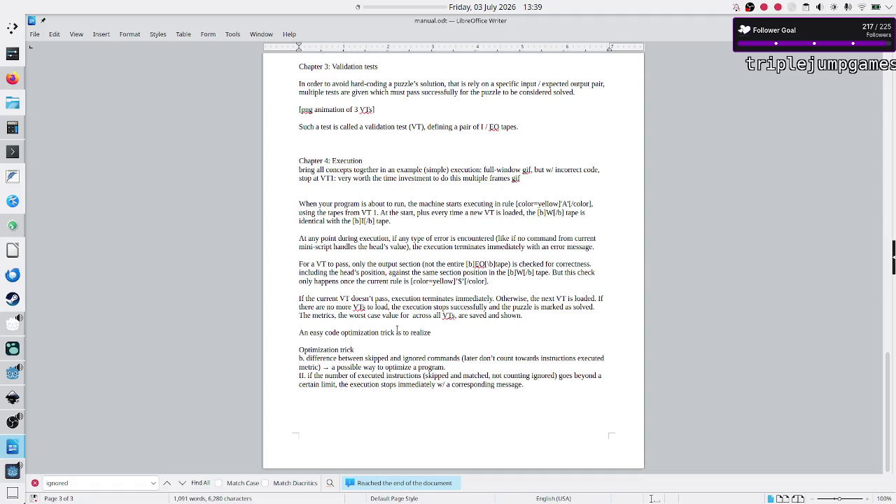
key(BackSpace)
key(BackSpace)
key(BackSpace)
- Add 'of rules used / instructions executed (skipped and matched commands, not counting ignored ones)'
text(of )
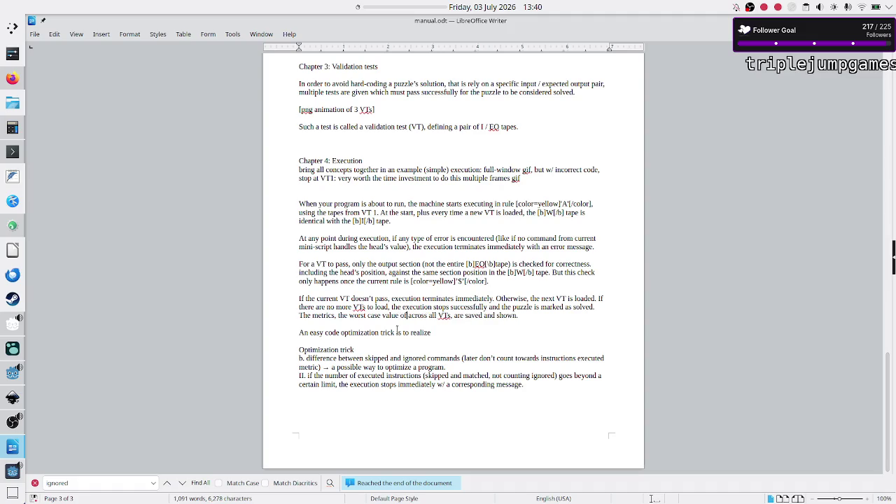
text(rules us)
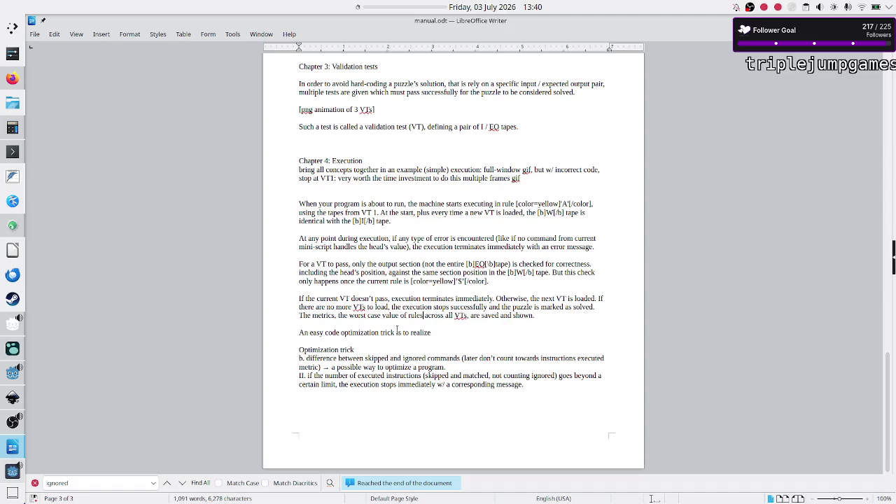
text(ed / )
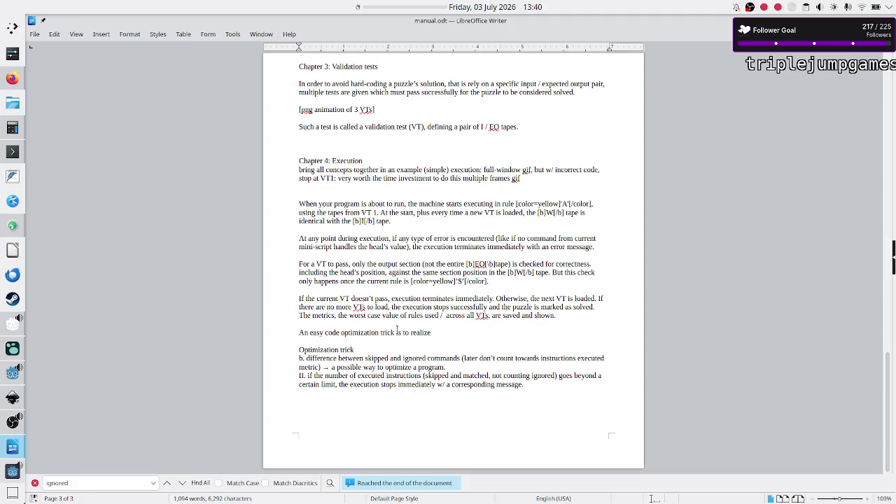
text(instructions )
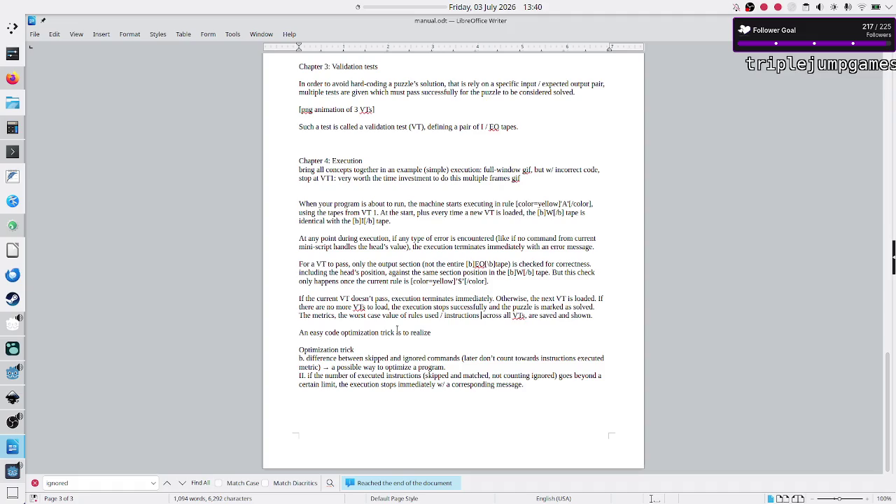
text(exec)
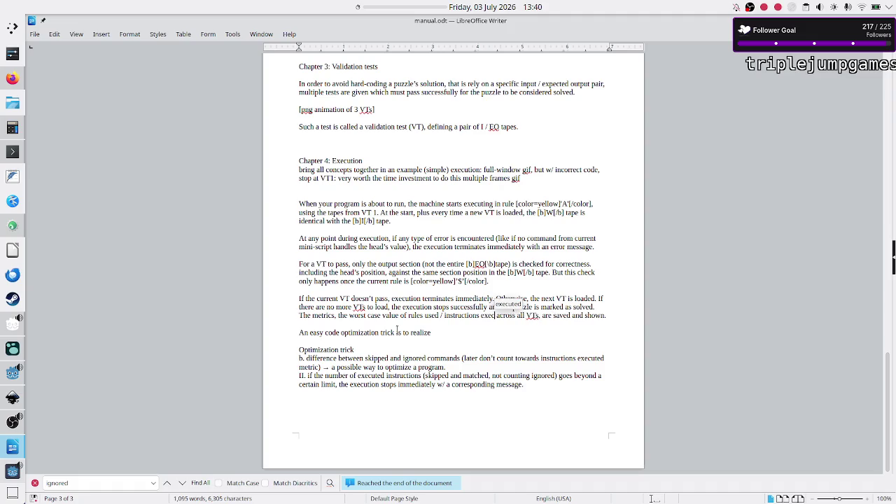
key(Return)
text(())
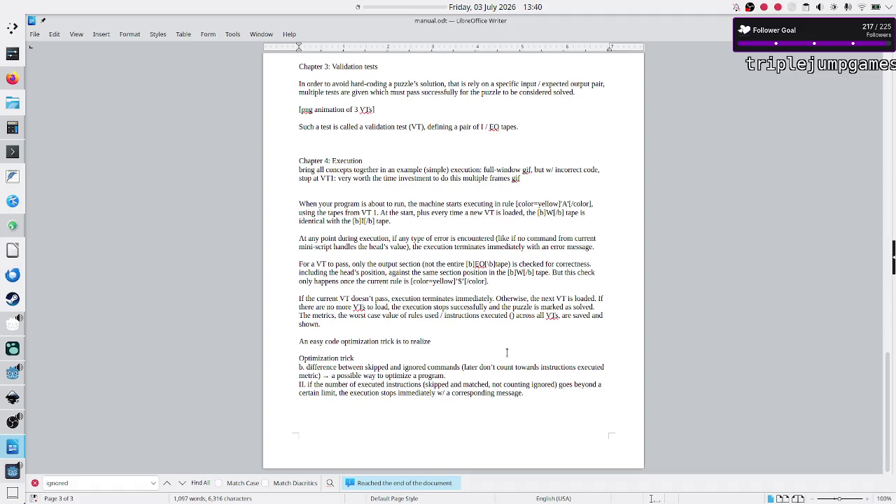
text(ski)
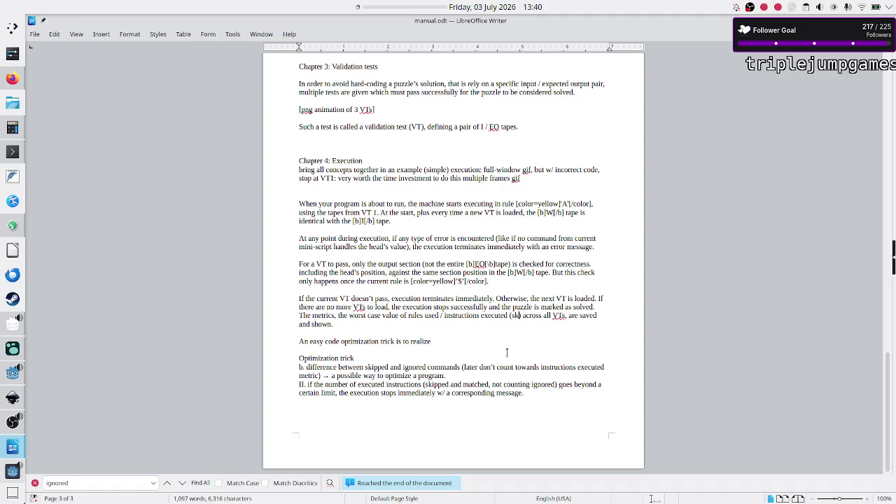
text(pped)
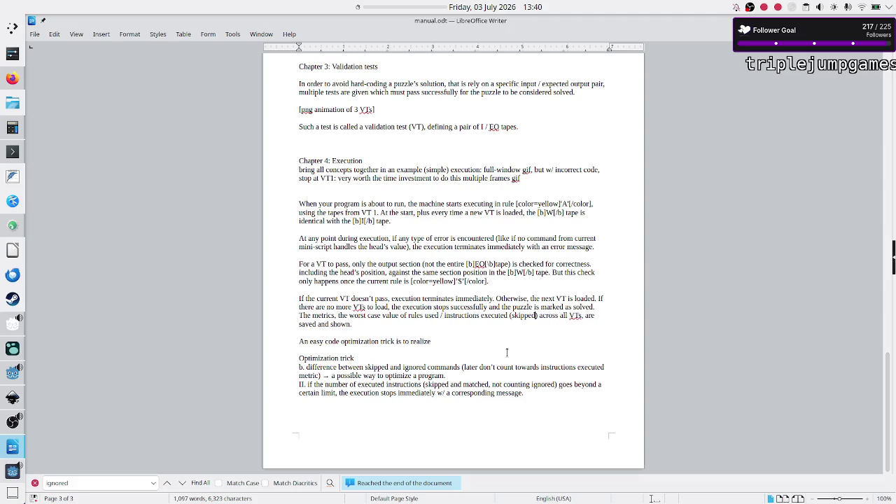
text( and matched)
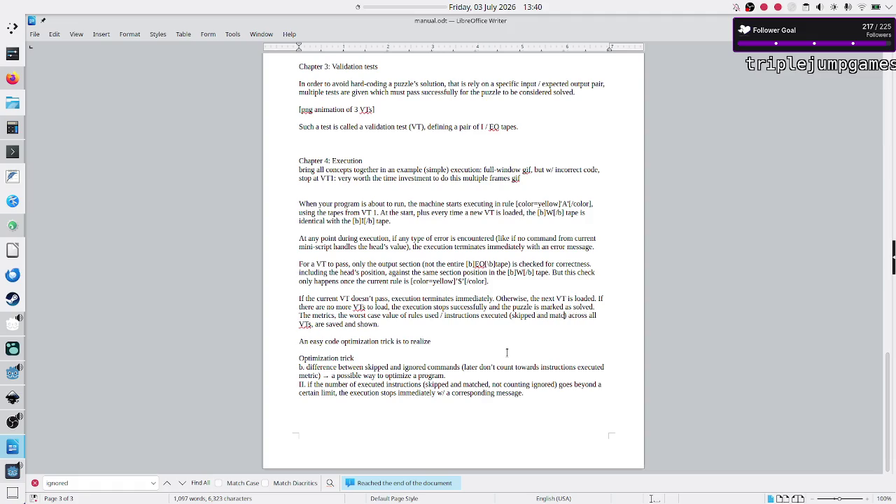
text( commands across all )
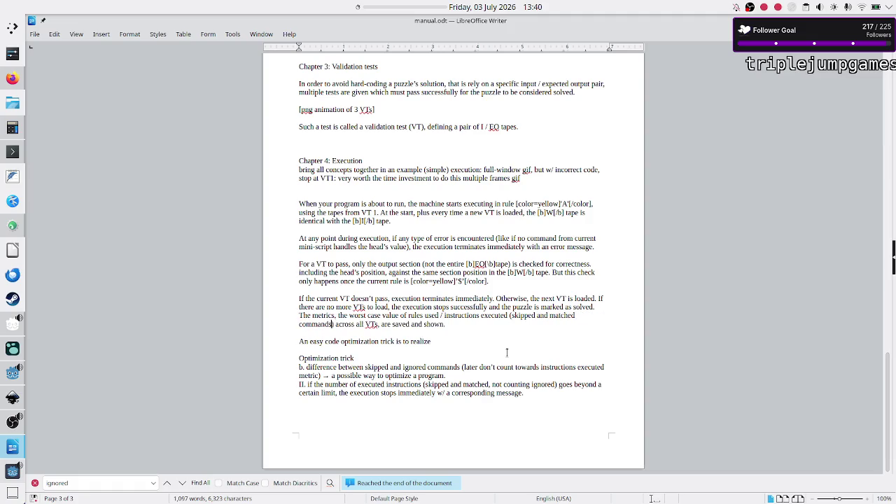
text(, not counting ignored ones)
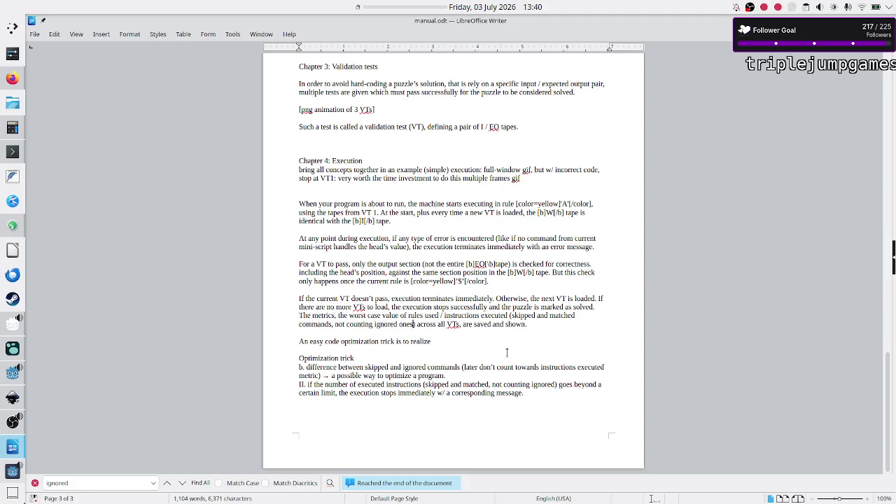
key(Right)
key(Right)
key(Right)
- Replace 'value' with 'usage' in the metrics sentence
key(ctrl+Right)
key(ctrl+Right)
key(Right)
key(Right)
key(shift+Right)
key(shift+Right)
key(shift+Right)
text(usage)
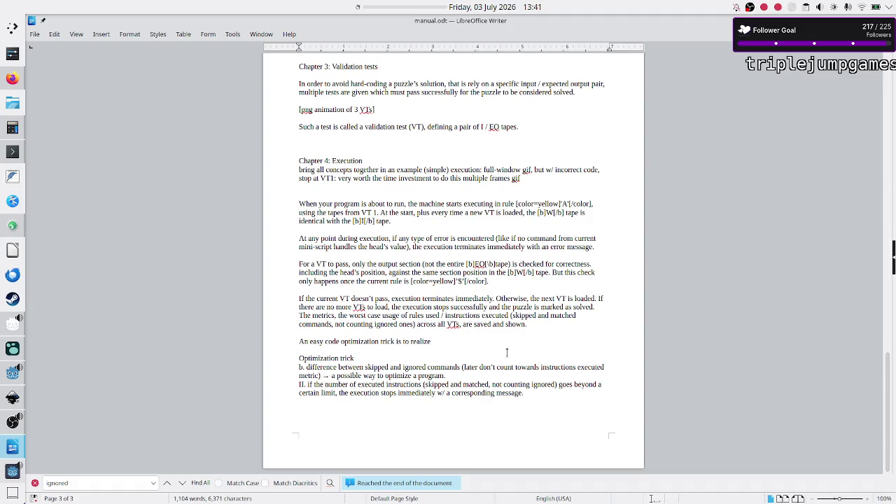
key(BackSpace)
key(BackSpace)
key(BackSpace)
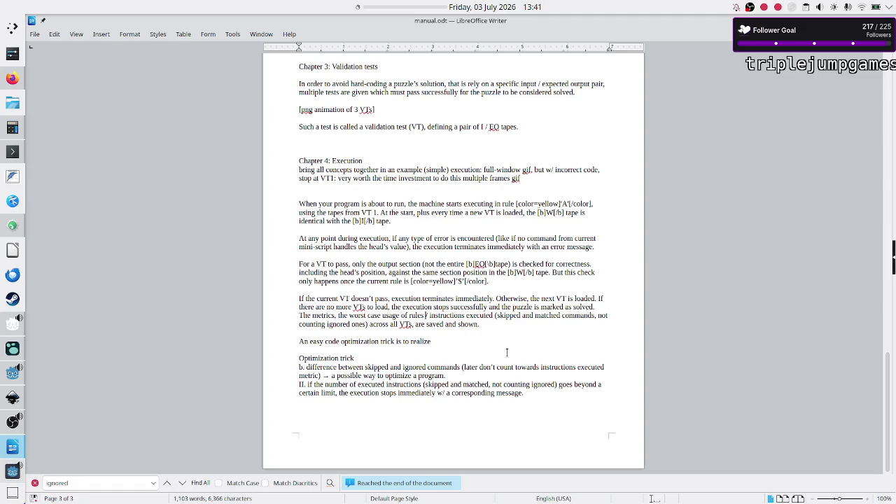
- Change 'not counting ignored ones' to 'excluding ignored ones' in the parenthetical
key(ctrl+Right)
key(Right)
key(Right)
key(Right)
key(ctrl+Right)
key(ctrl+Right)
key(ctrl+Right)
key(BackSpace)
key(BackSpace)
key(BackSpace)
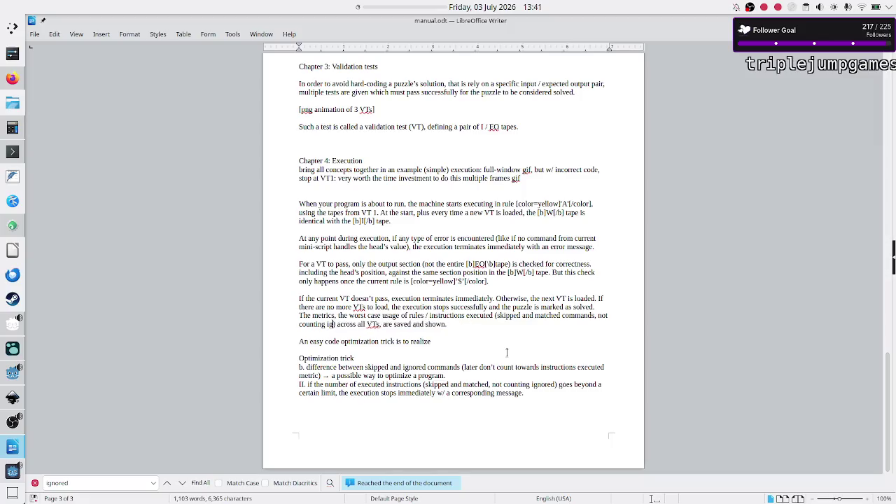
key(BackSpace)
key(BackSpace)
key(BackSpace)
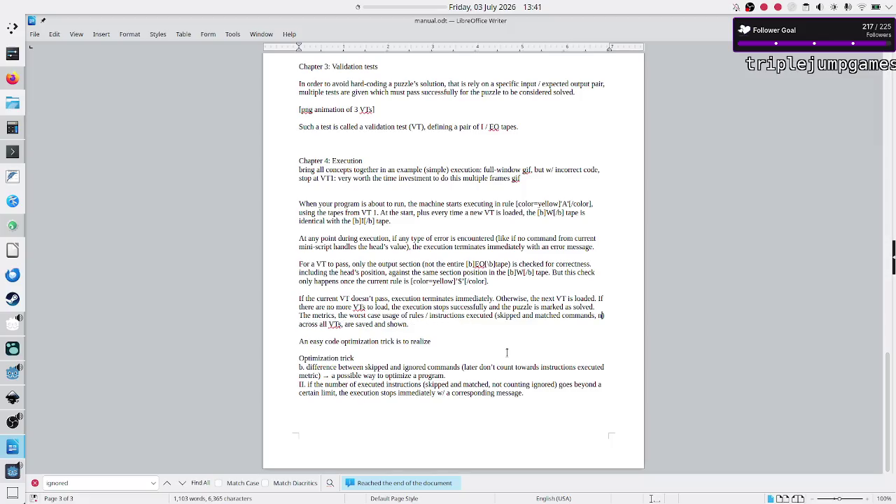
text(excluding i across all VTs, are saved and shown.)
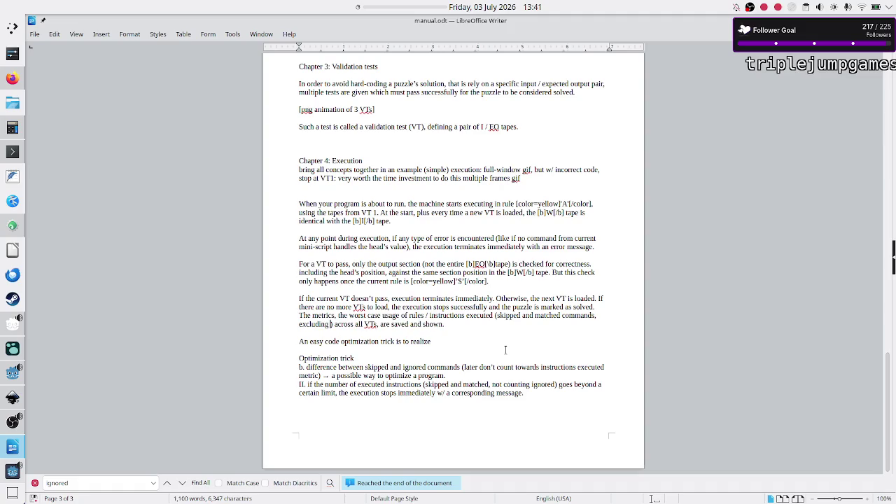
text(gnored o)
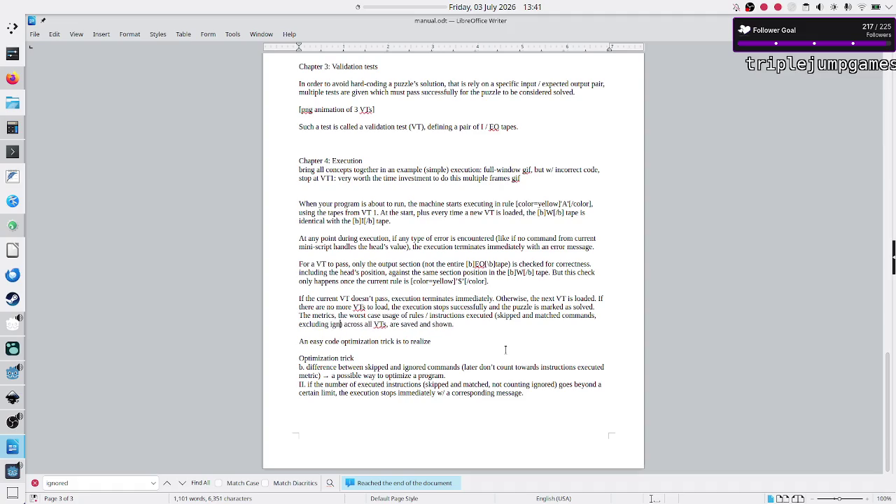
text(nes)
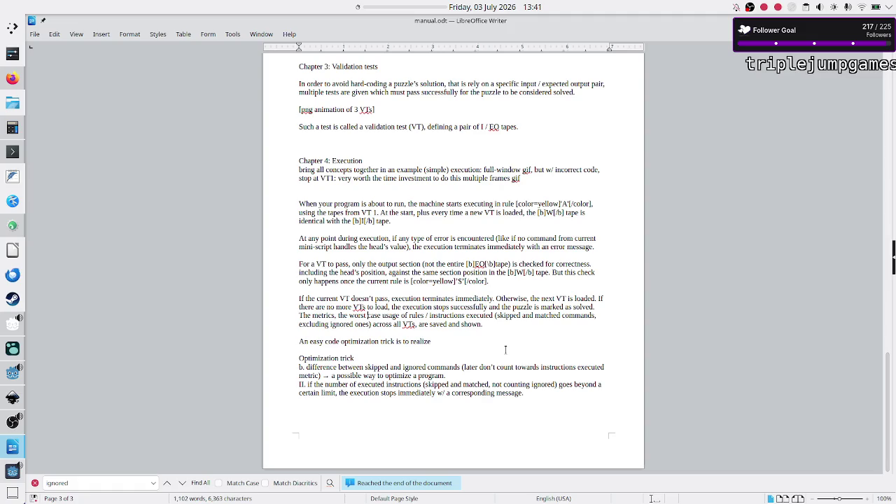
- Insert 'across all VTs' after 'usage', drop the trailing copy, and add a comma after 'ones)'
key(Up)
key(Right)
key(Right)
key(Right)
text(across )
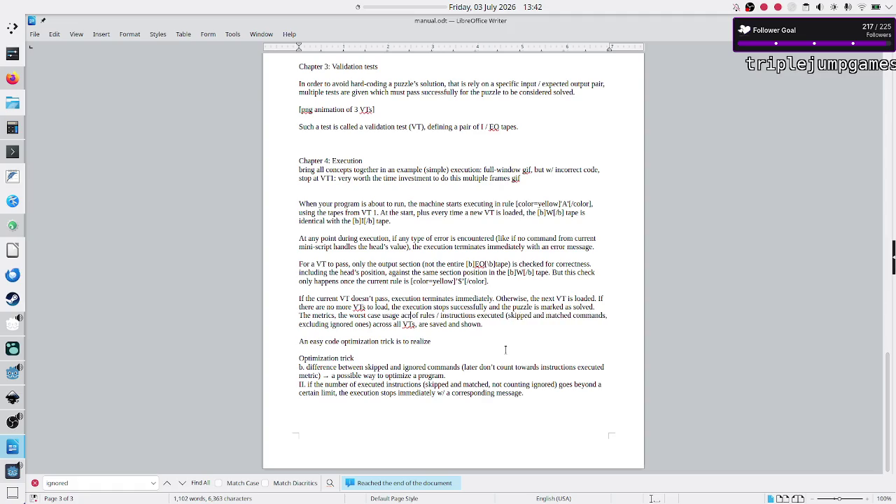
text(all VT)
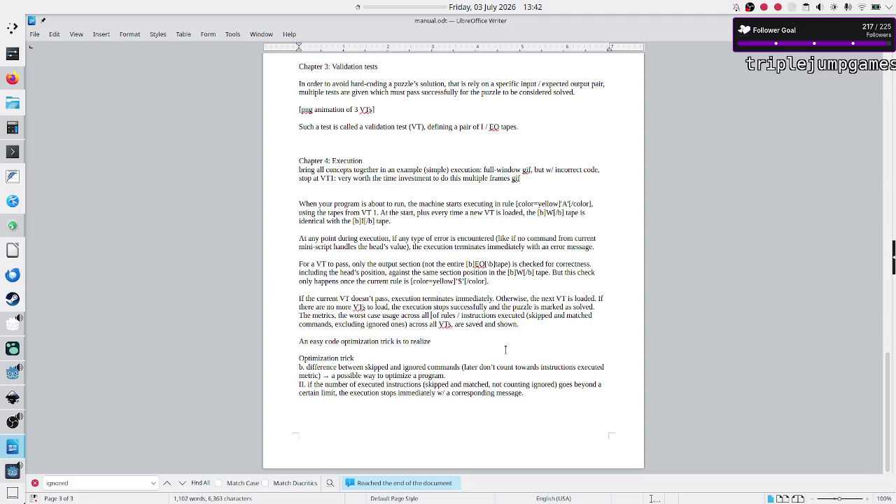
text(s)
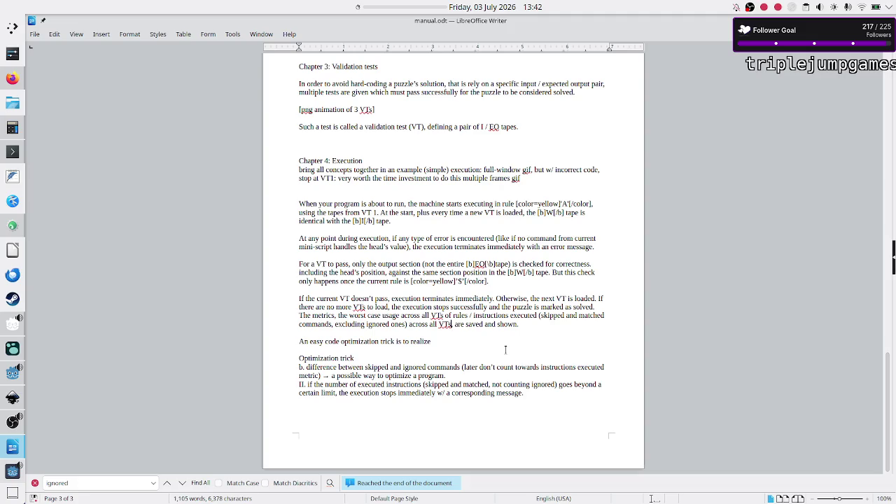
key(BackSpace)
key(BackSpace)
key(BackSpace)
key(BackSpace)
key(BackSpace)
key(BackSpace)
text(,)
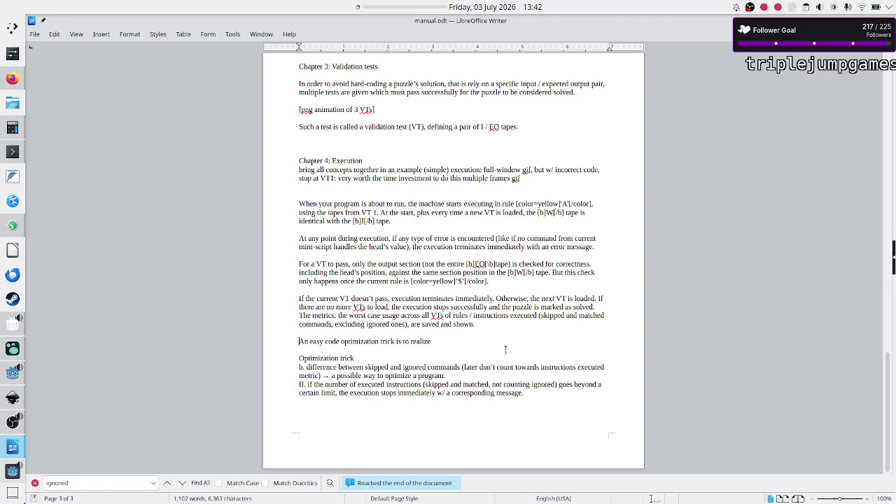
key(Down)
key(shift+Up)
key(Up)
key(Up)
click(7, 474)
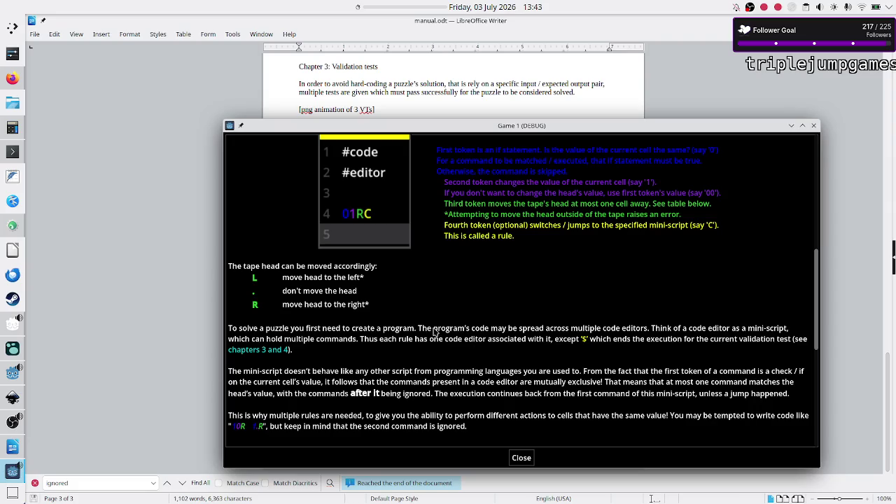
scroll(481, 396, down, 2)
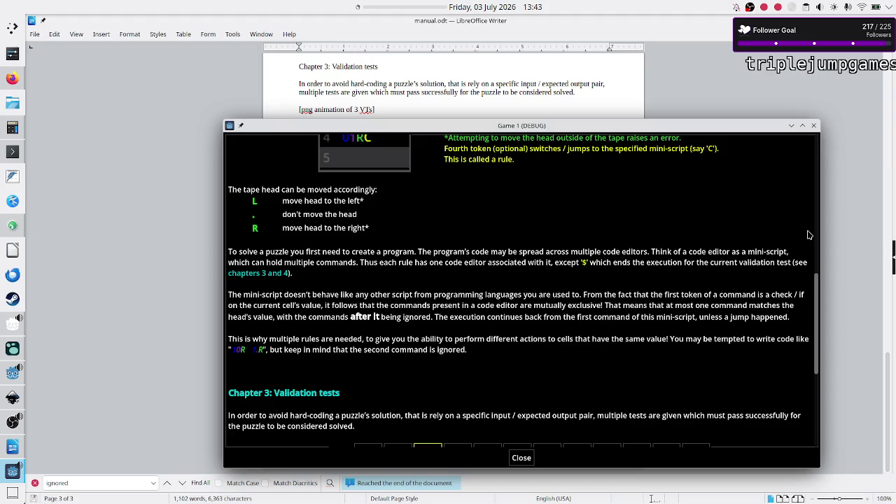
click(791, 126)
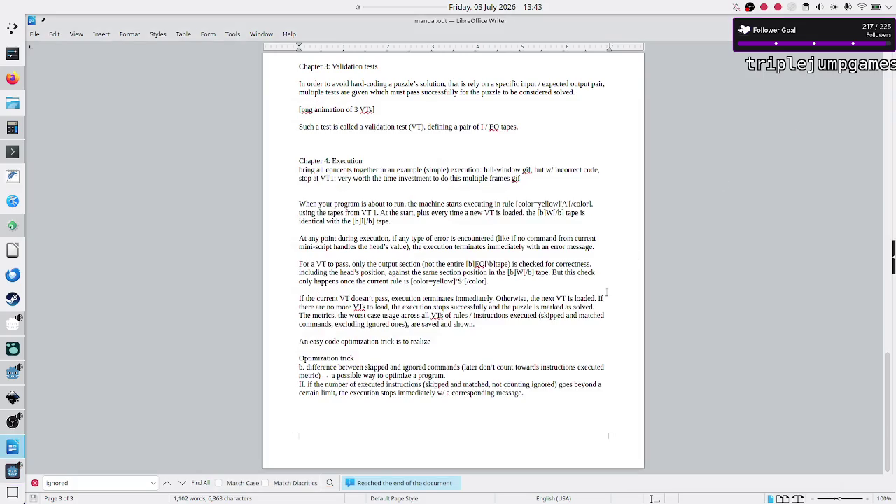
- Select the 'An easy code optimization trick' notes below the metrics paragraph and delete them
double_click(550, 315)
click(611, 317)
key(shift+Down)
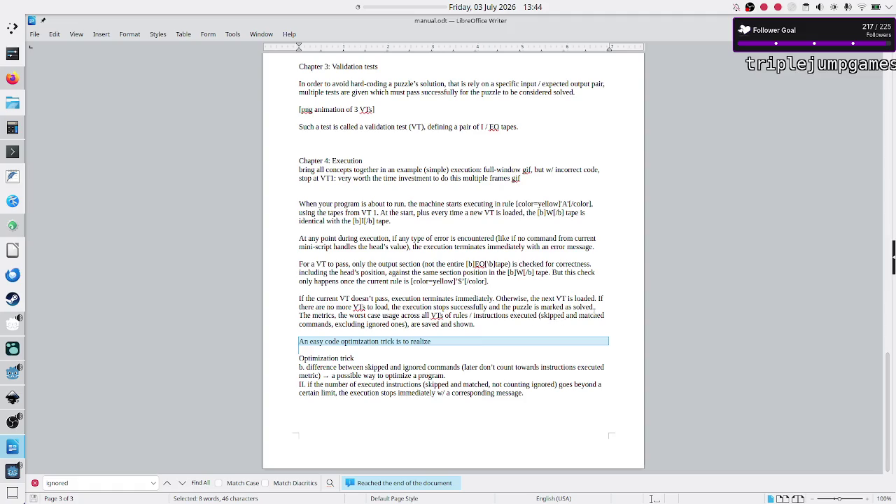
click(488, 317)
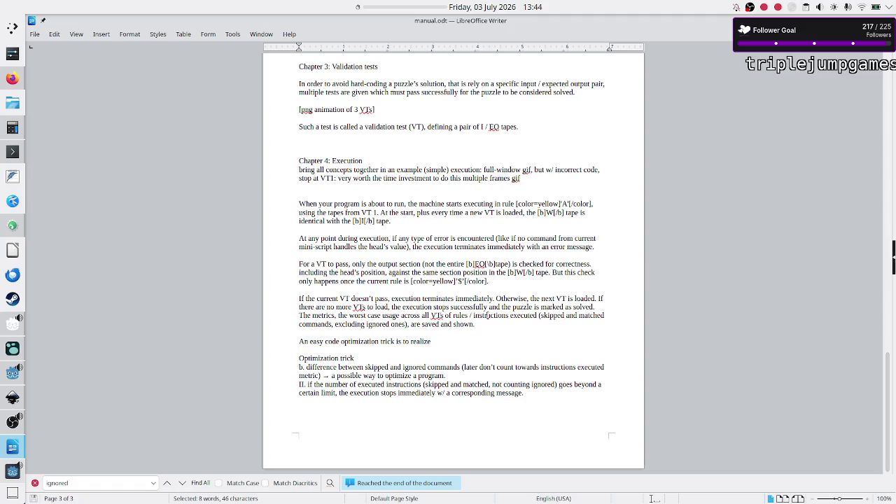
key(shift+Down)
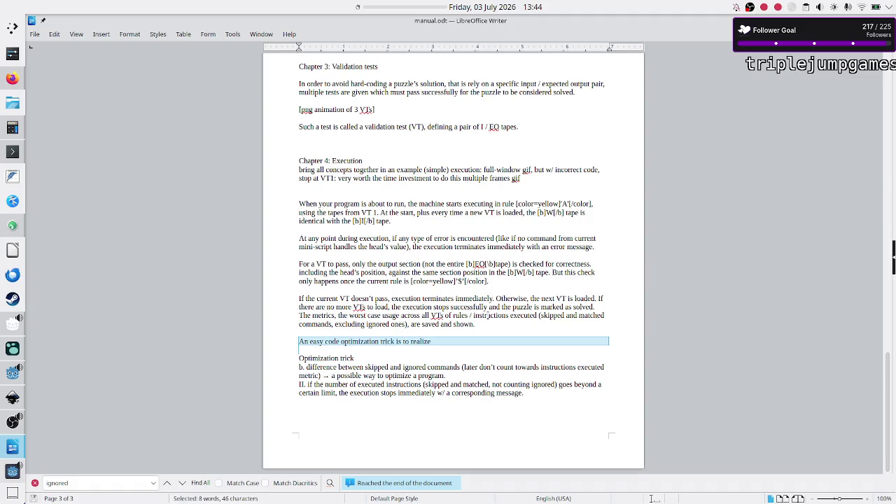
key(Down)
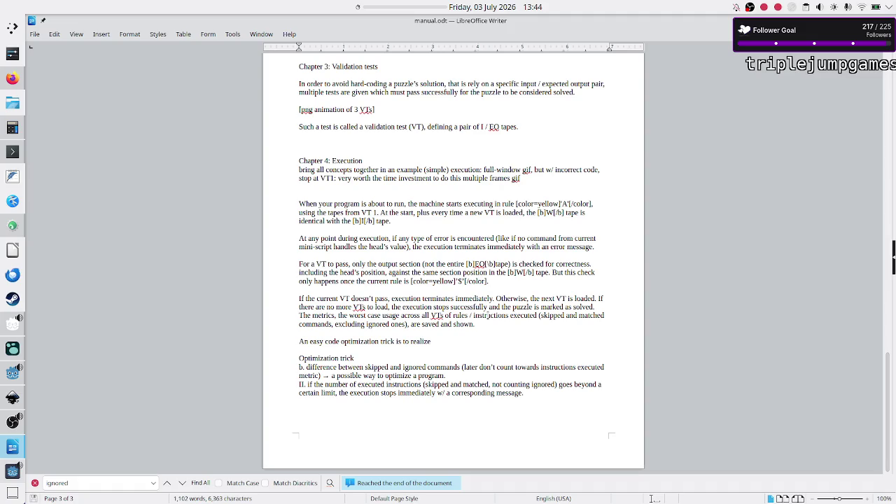
double_click(374, 367)
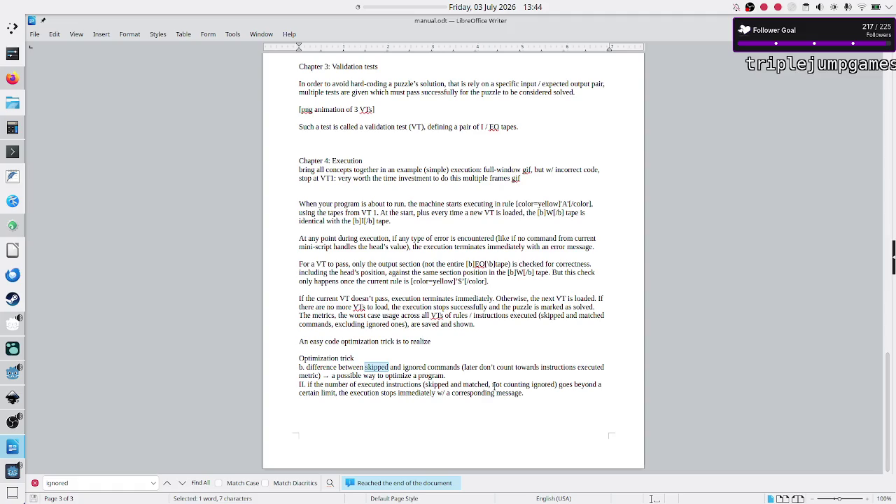
click(432, 341)
key(Home)
key(shift+Down)
key(shift+Down)
key(shift+Down)
key(shift+Down)
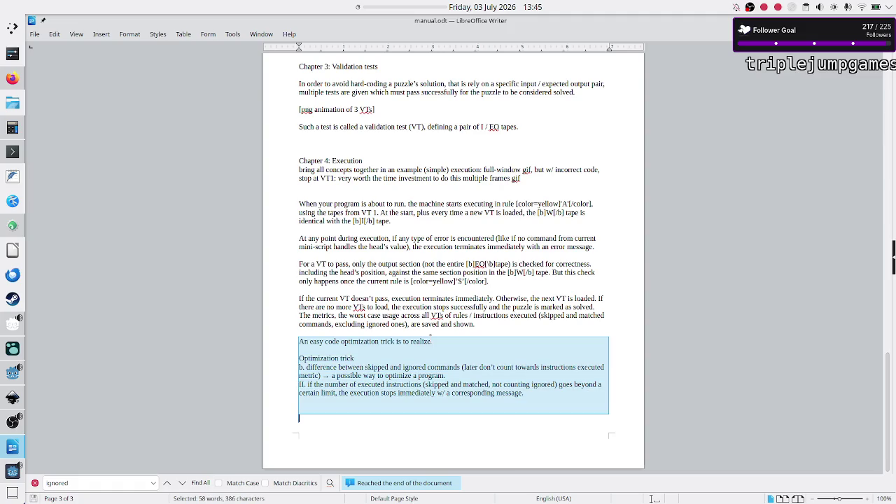
key(Delete)
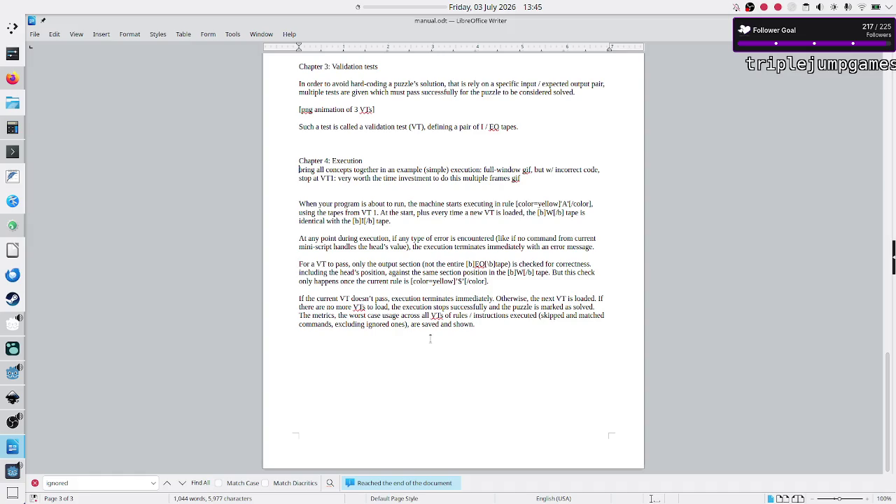
- Prefix the gif note with '[', remove it from under the heading, and delete the leftover empty line
key(shift+Down)
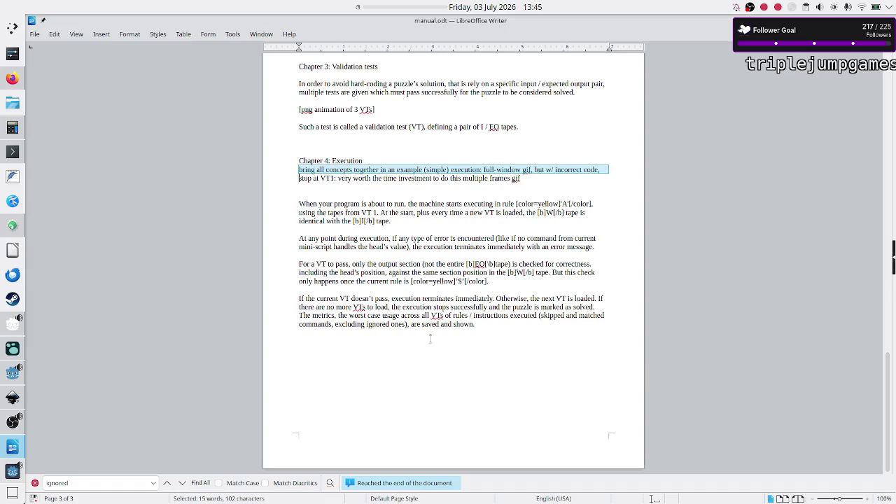
key(shift+Up)
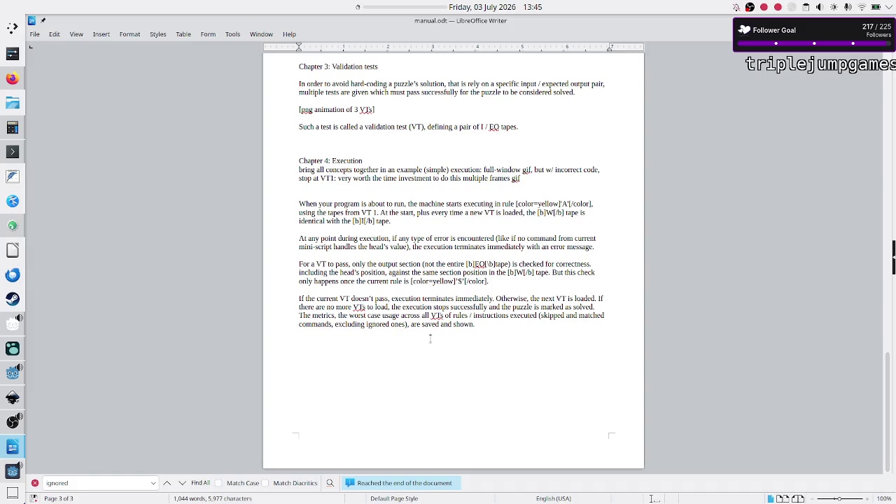
text([)
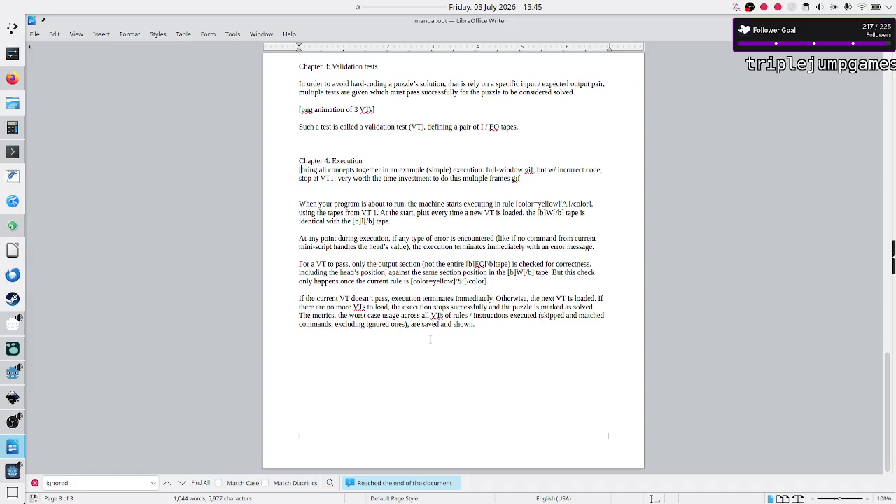
key(Up)
key(shift+Down)
key(shift+Down)
key(shift+Left)
key(ctrl+c)
key(Delete)
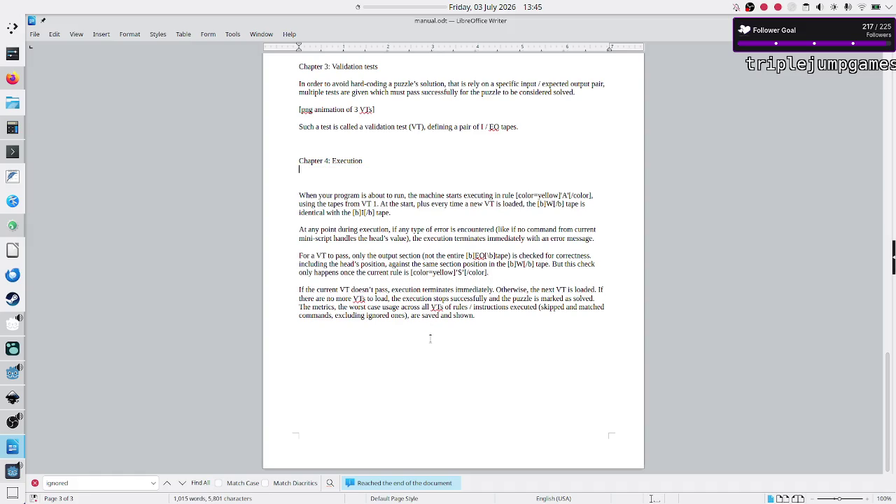
key(BackSpace)
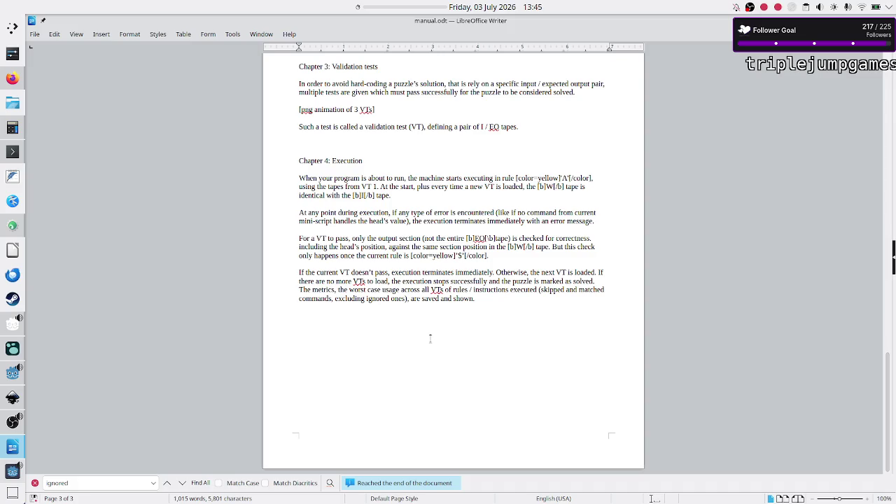
key(Down)
key(Down)
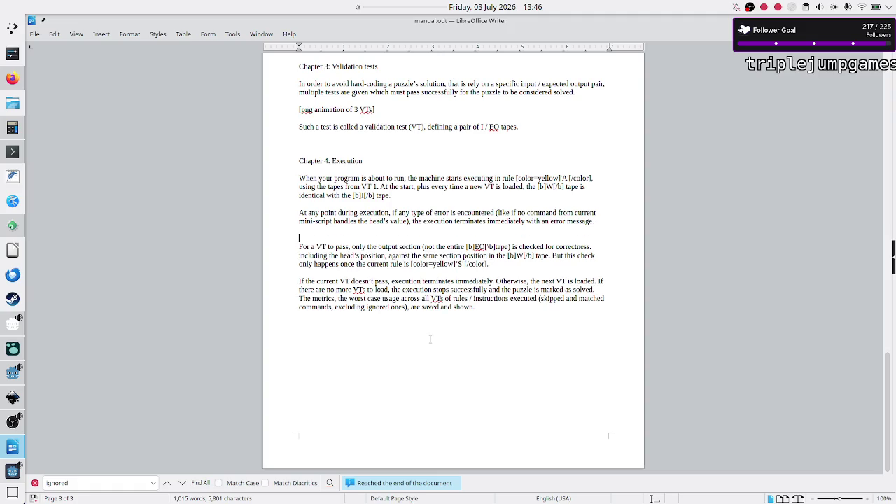
- Paste the bracketed gif note as a new paragraph just before 'For a VT to pass'
key(Return)
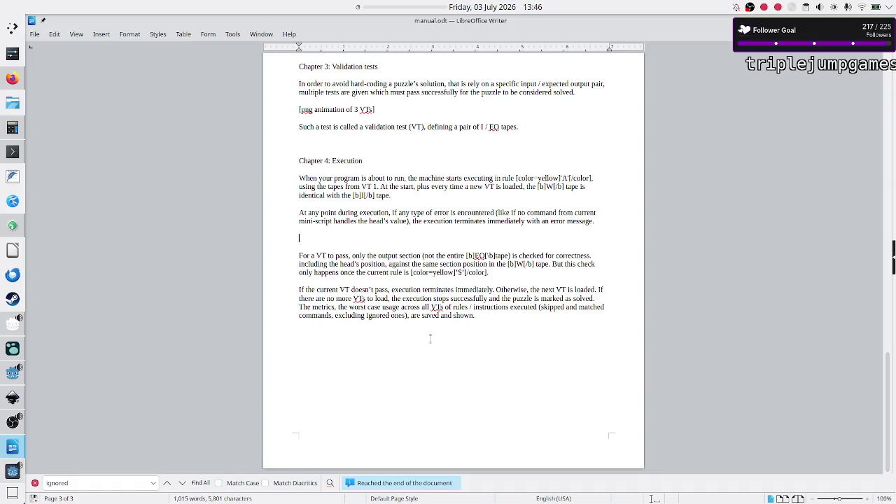
key(ctrl+v)
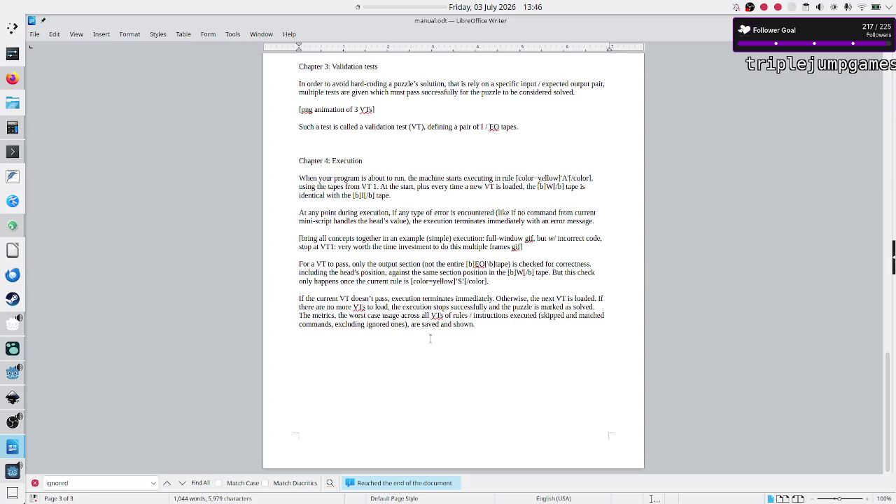
key(Down)
key(Down)
key(Down)
key(Down)
drag(365, 239, 328, 238)
click(414, 238)
click(371, 161)
key(shift+Down)
key(shift+Down)
key(shift+Down)
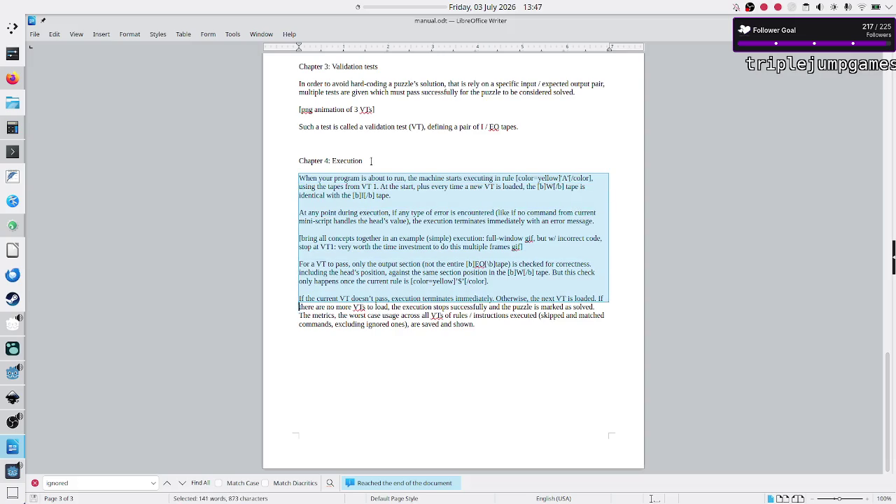
key(shift+Left)
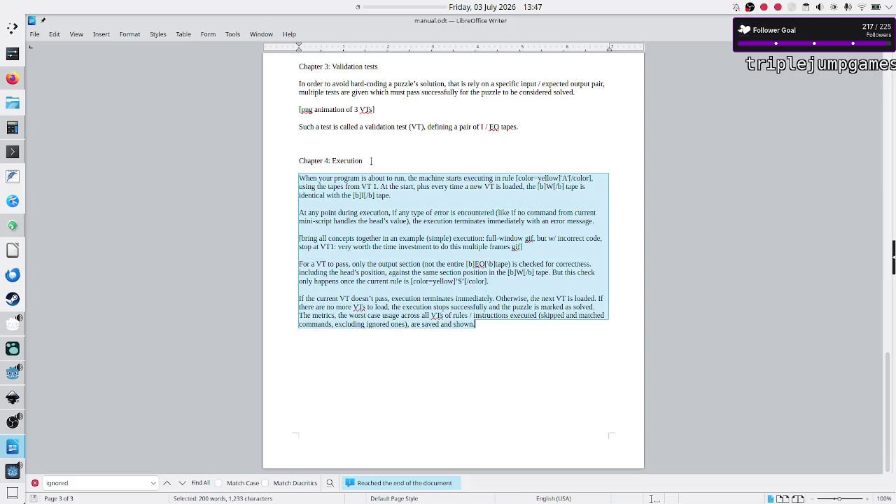
key(Down)
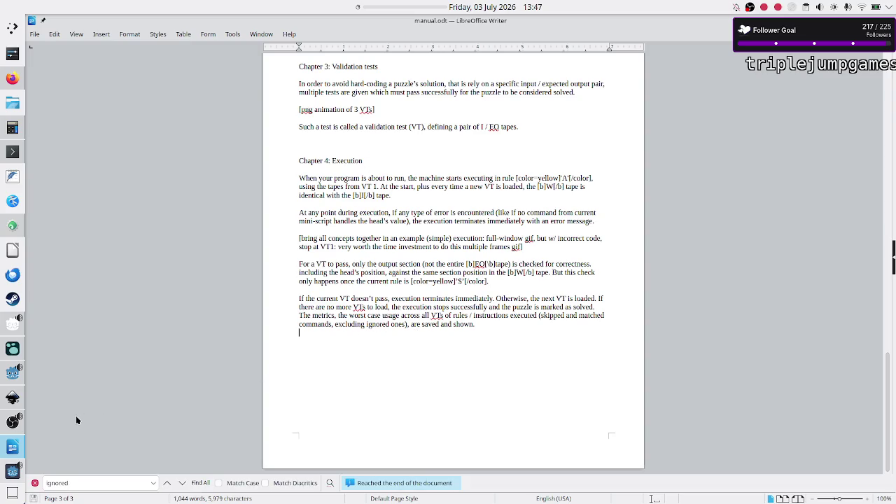
- Turn off Keep Above Others for the game window, minimize it, and open the Manual label's Text editor
mouse_move(6, 475)
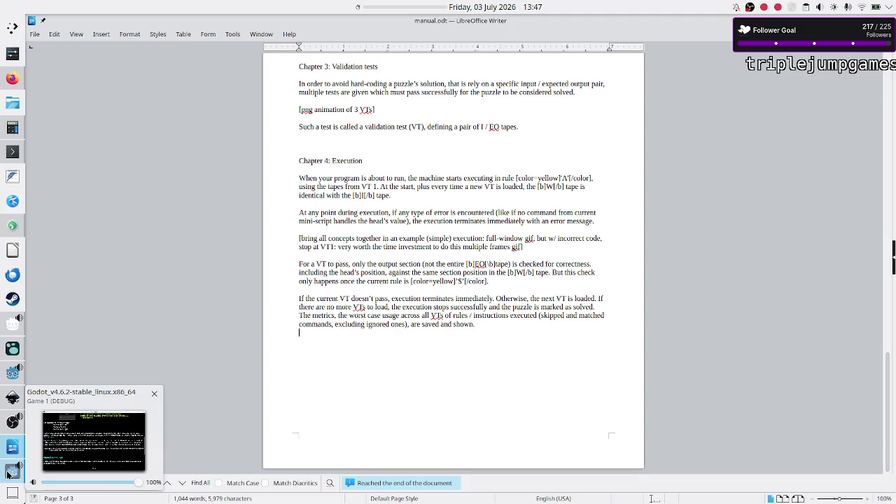
click(7, 474)
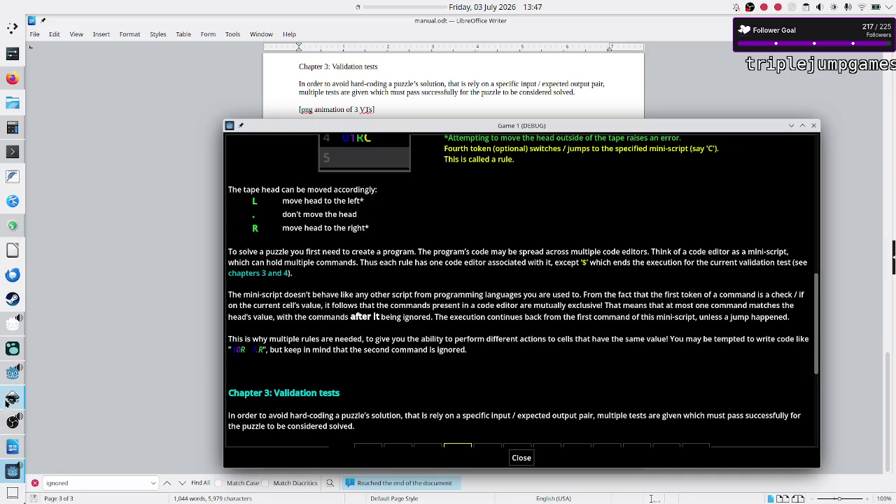
click(8, 375)
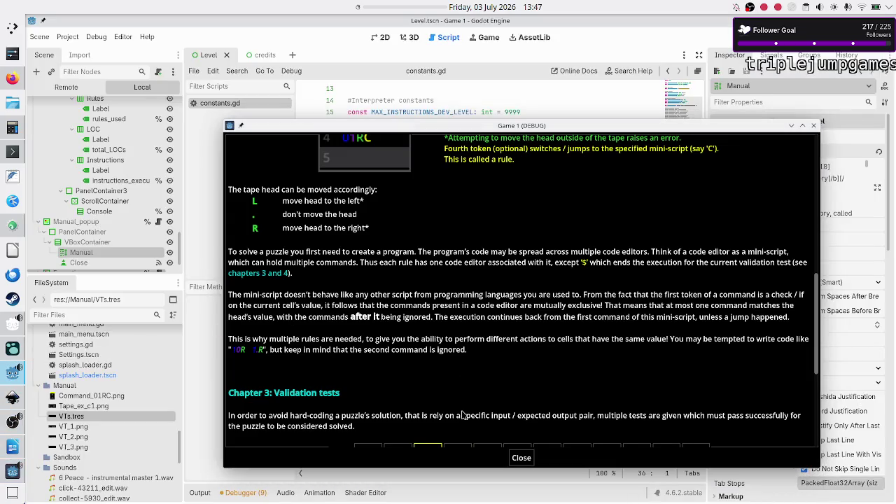
right_click(607, 128)
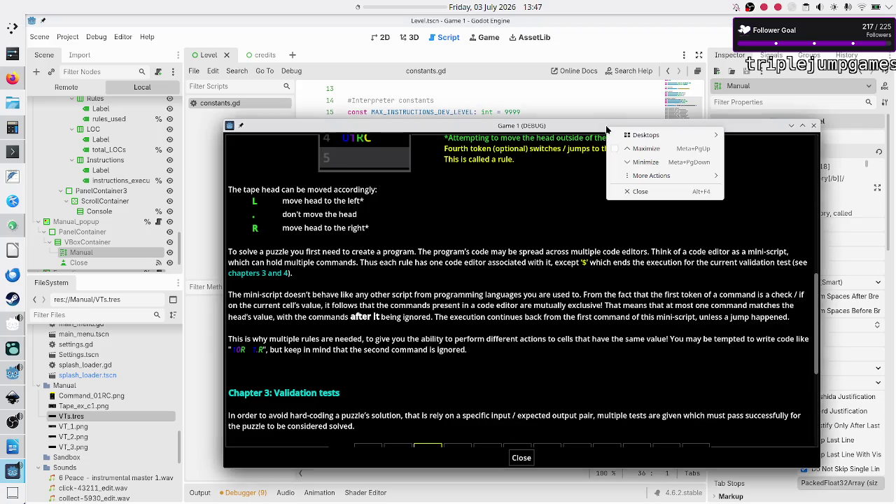
mouse_move(644, 180)
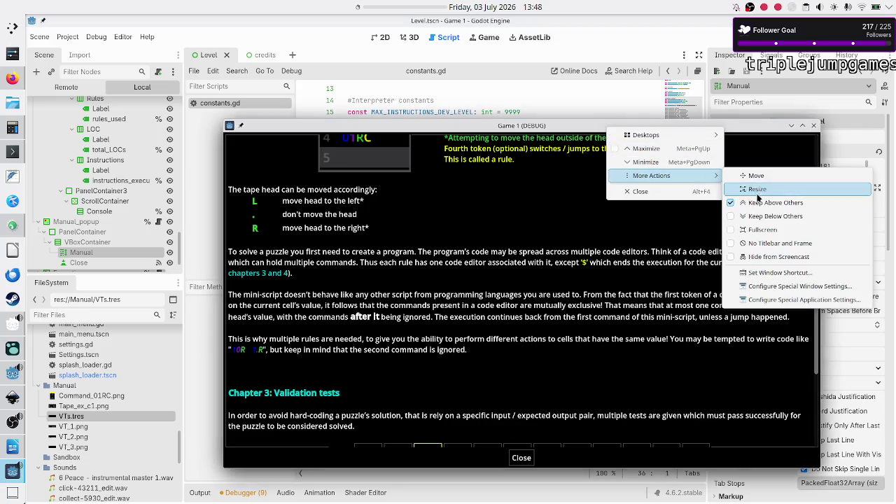
click(735, 203)
click(791, 126)
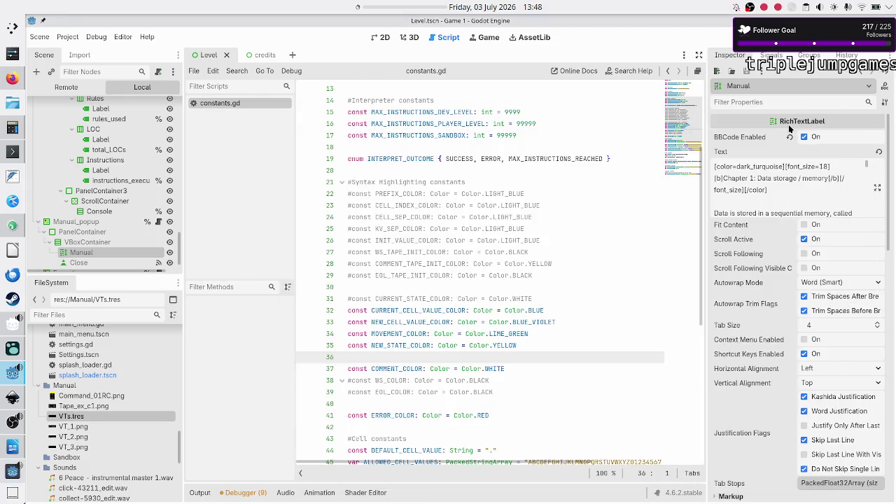
click(877, 188)
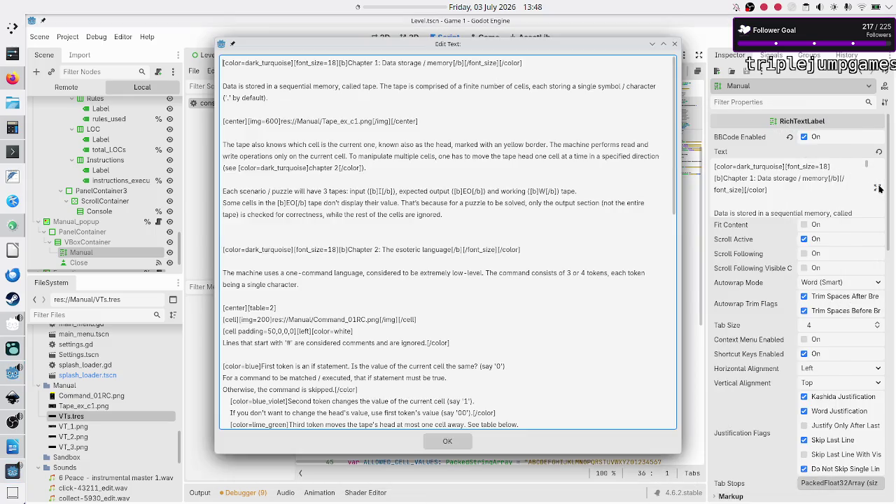
- Paste the Chapter 4 paragraphs at the end of the Manual text and join the metrics sentence onto the previous paragraph
key(ctrl+End)
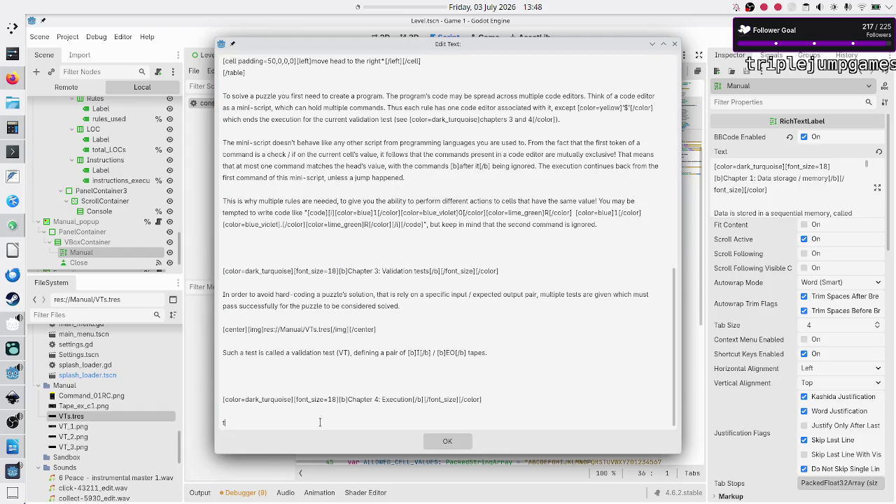
text(When your program is about to run, the machine starts executing in rule [color=yellow]'A'[/color], using the tapes from VT 1. At the start, plus every time a new VT is loaded, the [b]W[/b] tape is identical with the [b]I[/b] tape.  At any point during execution, if any type of error is encountered (like if no command from current mini-script handles the head's value), the execution terminates immediately with an error message.  [bring all concepts together in an example (simple) execution: full-window gif, but w/ incorrect code, stop at VT1: very worth the time investment to do this multiple frames gif]  For a VT to pass, only the output section (not the entire [b]EO[\b]tape) is checked for correctness. including the head's position, against the same section position in the [b]W[/b] tape. But this check only happens once the current rule is [color=yellow]'$'[/color].  If the current VT doesn't pass, execution terminates immediately. Otherwise, the next VT is loaded. If there are no more VTs to load, the execution stops successfully and the puzzle is marked as solved. The metrics, the worst case usage across all VTs of rules / instructions executed (skipped and matched commands, excluding ignored ones), are saved and shown.)
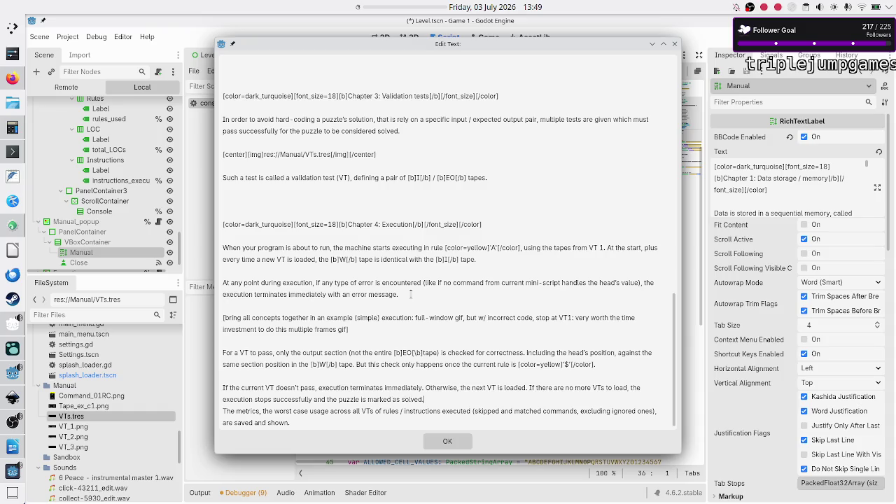
key(BackSpace)
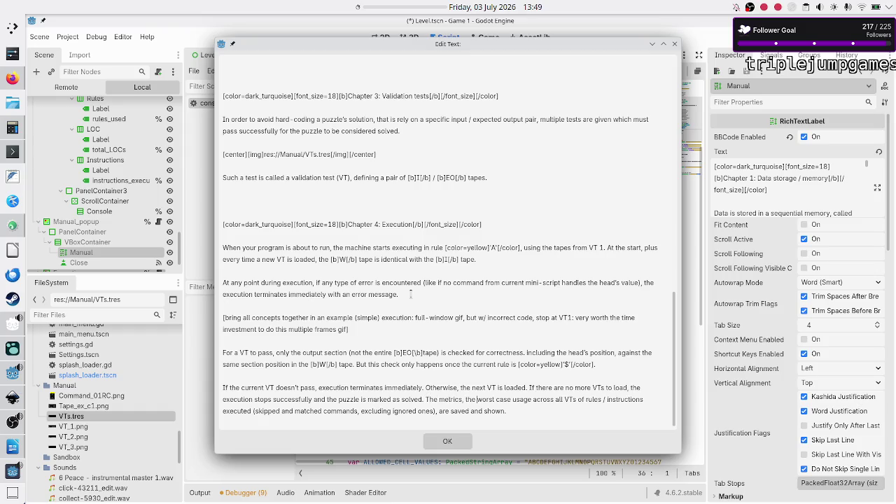
- Reword the metrics sentence: add '(across all VTs)', use 'and non-matched' and 'not including'
key(Right)
text(()
text())
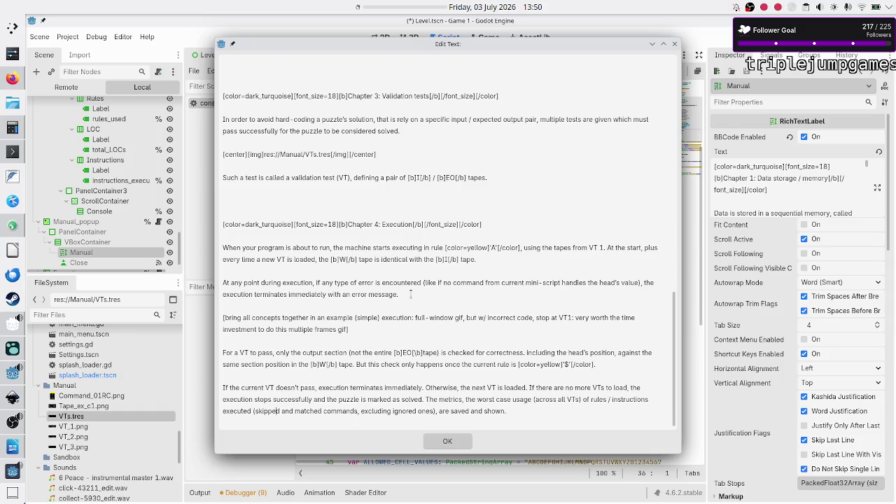
key(BackSpace)
key(BackSpace)
key(BackSpace)
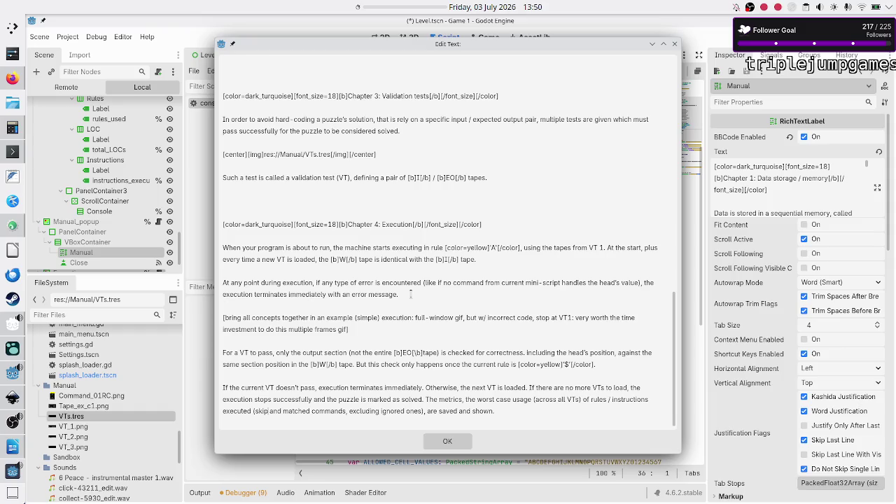
key(BackSpace)
key(BackSpace)
key(BackSpace)
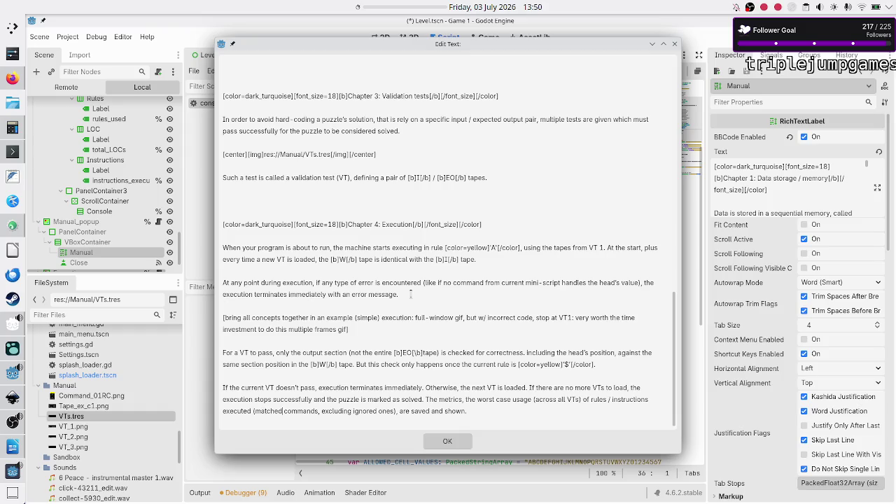
text(and non)
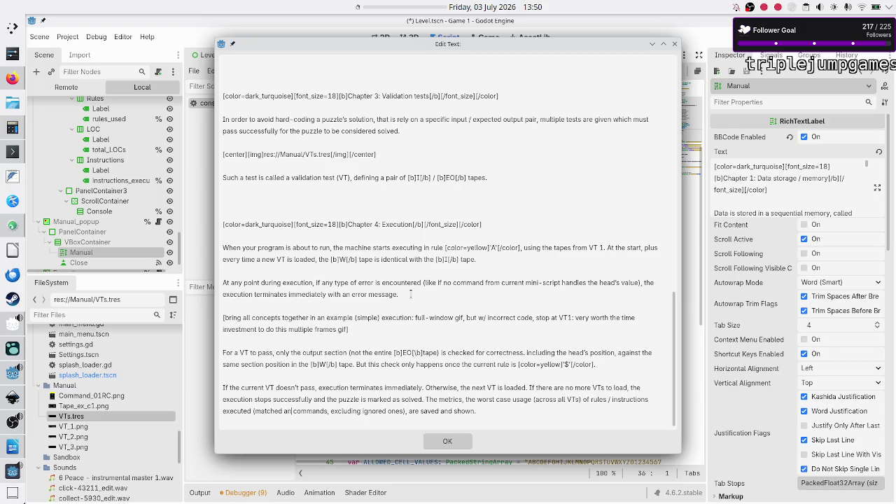
text(-matched)
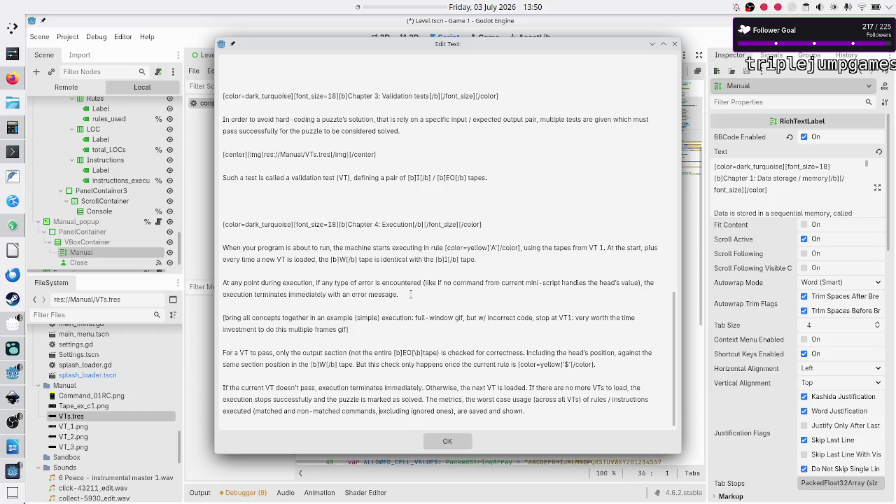
key(shift+Right)
key(shift+Right)
key(shift+Right)
key(shift+Right)
text(not i)
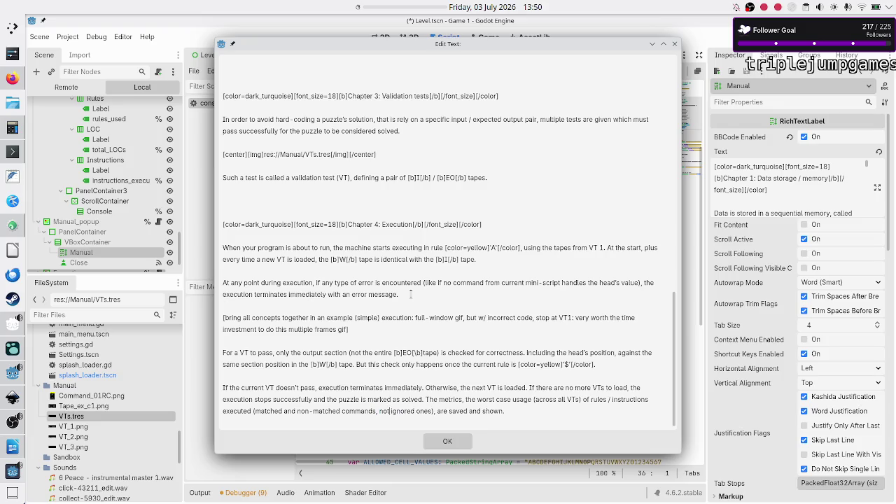
text(ncluding i)
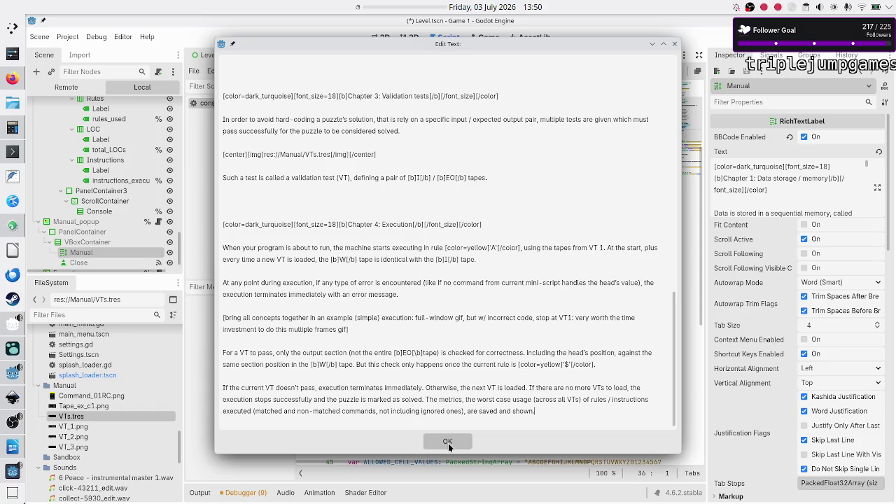
- Copy the full manual text and apply the edits with OK
click(429, 379)
key(ctrl+a)
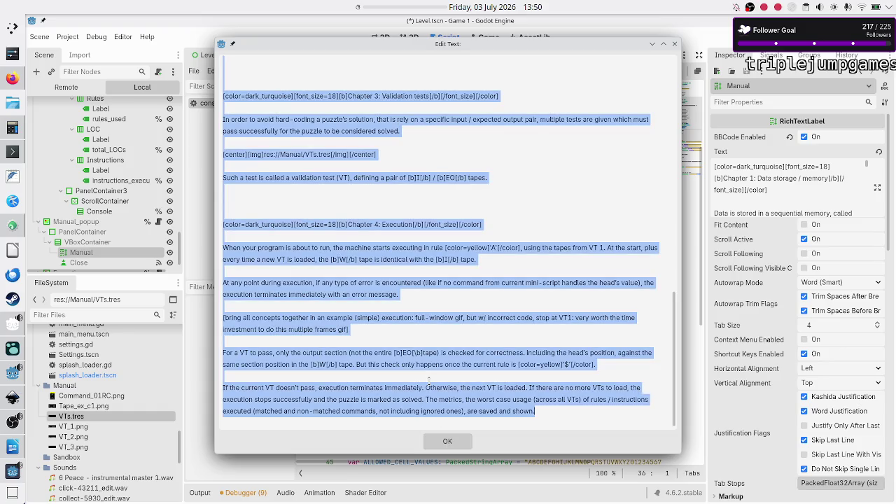
key(ctrl+v)
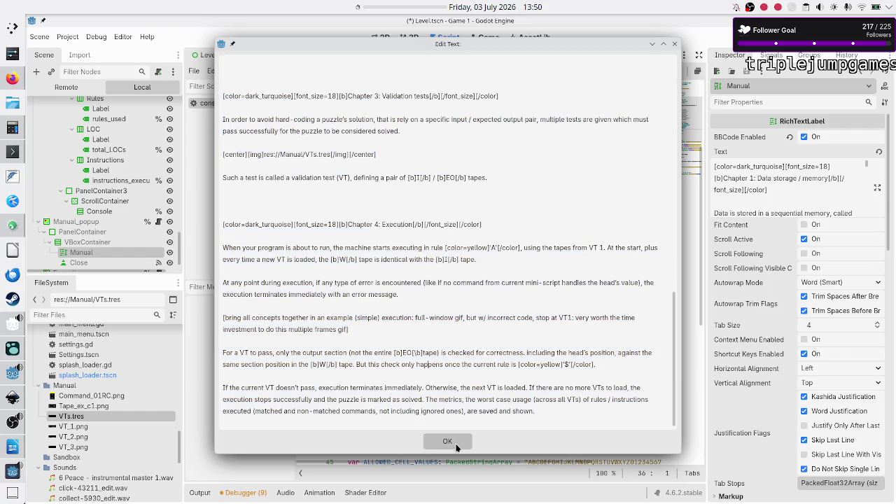
click(454, 442)
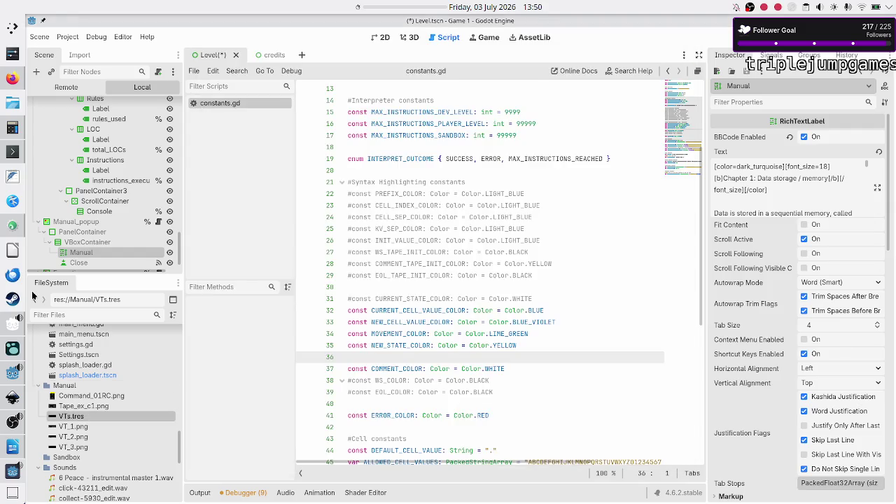
- Paste the copied manual text into a new FeatherPad document
click(12, 182)
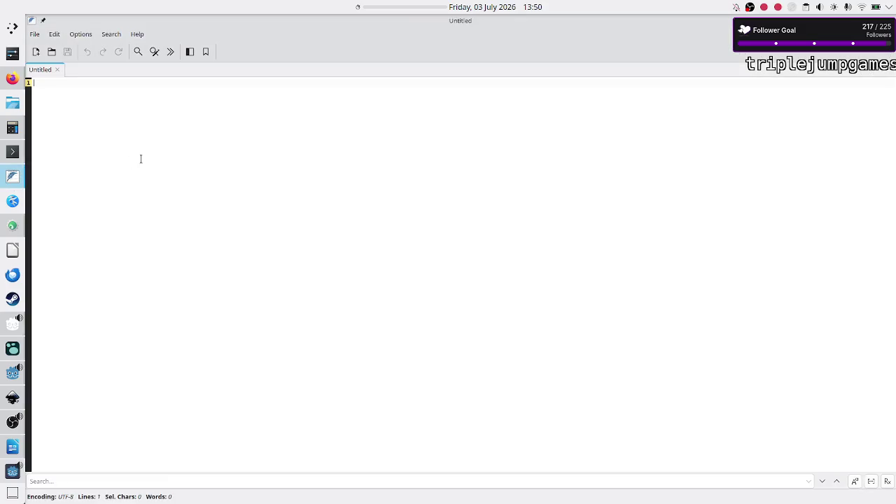
key(ctrl+v)
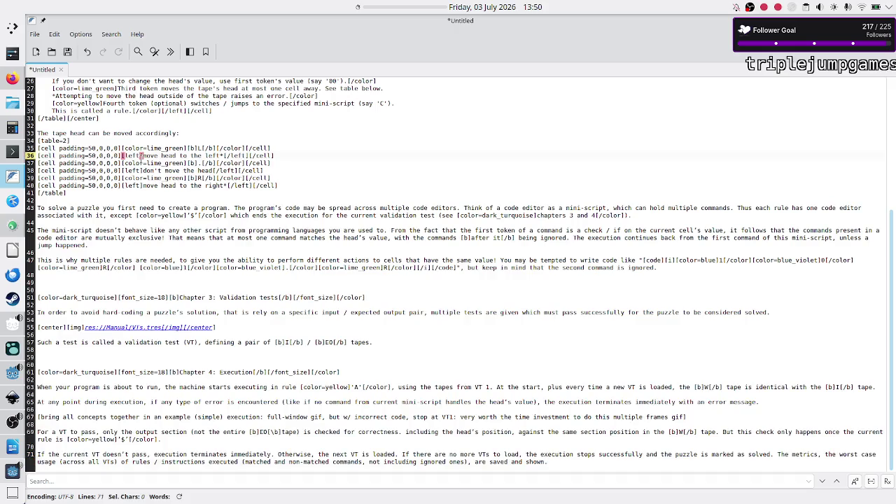
click(139, 194)
- Find every occurrence of 'skipped' in the document, then return to the Godot editor
key(ctrl+f)
text(ski)
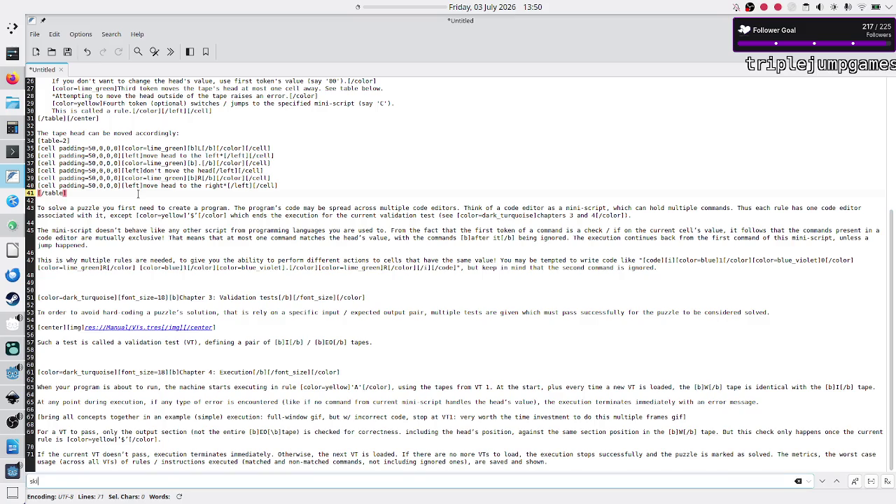
text(pped)
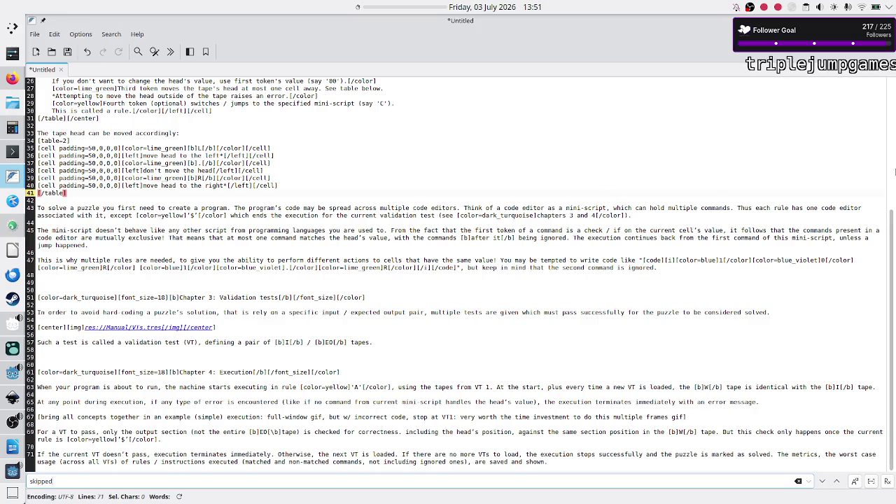
click(824, 482)
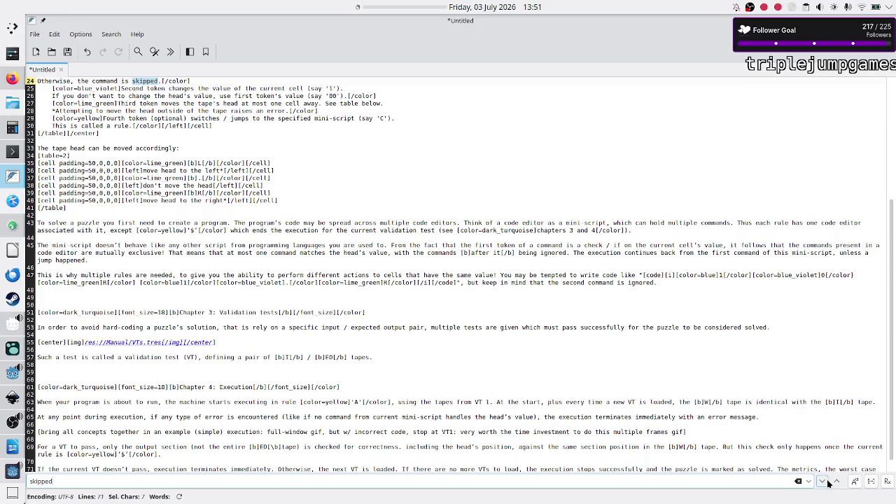
scroll(325, 267, up, 5)
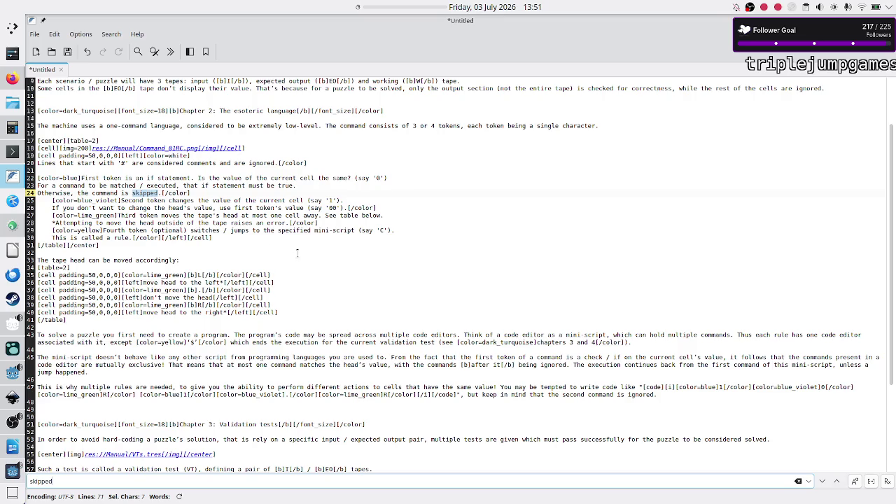
click(824, 482)
click(822, 483)
click(823, 483)
click(823, 483)
click(838, 483)
click(9, 376)
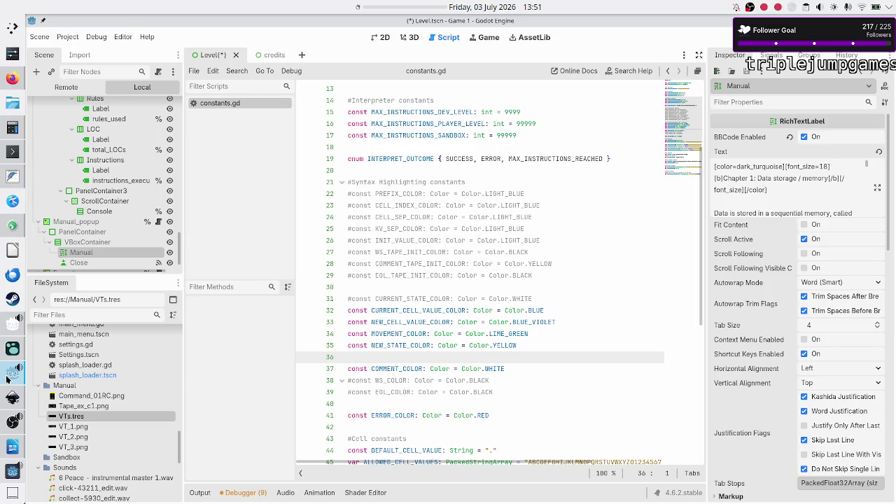
- Change Chapter 2's 'the command is skipped' to 'the command is not matched' and apply
click(877, 187)
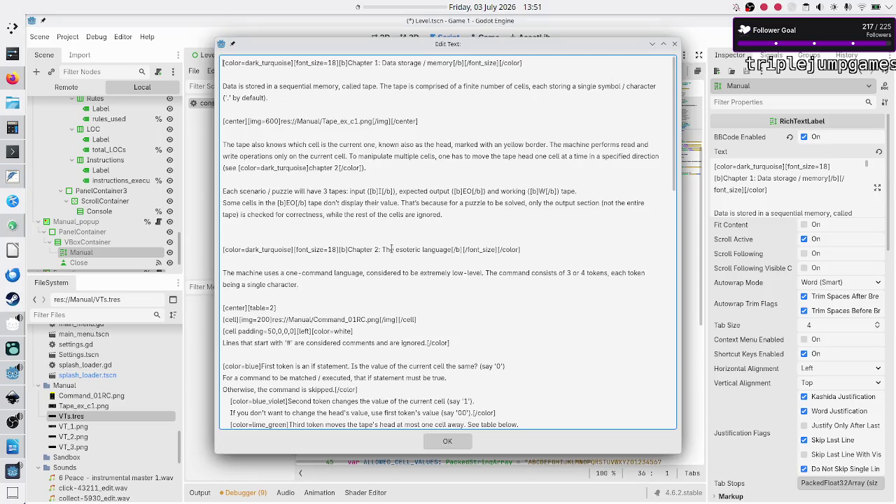
scroll(392, 249, down, 4)
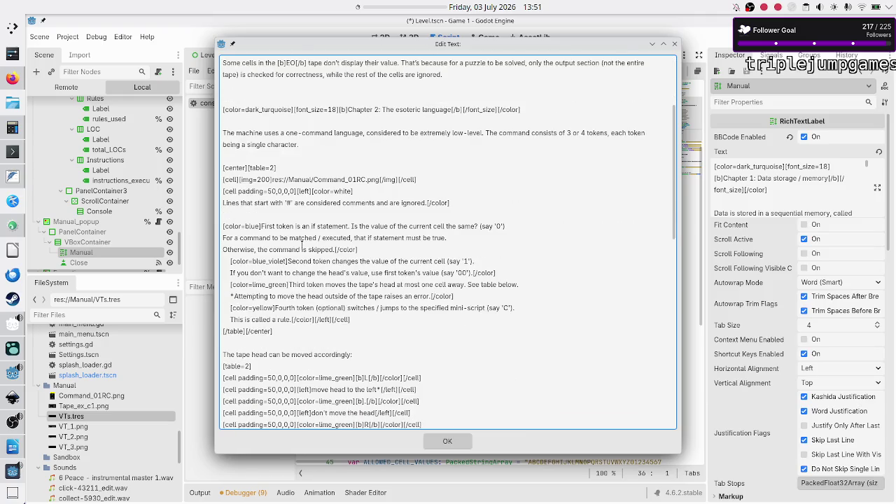
click(304, 249)
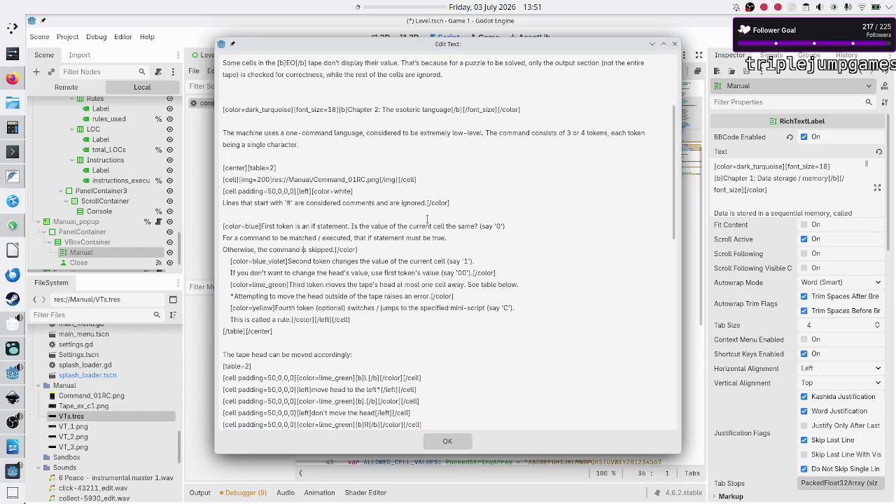
key(BackSpace)
key(BackSpace)
key(BackSpace)
text(not matched)
click(438, 442)
- Save Level.tscn with Ctrl+S and run the game with F5
click(573, 217)
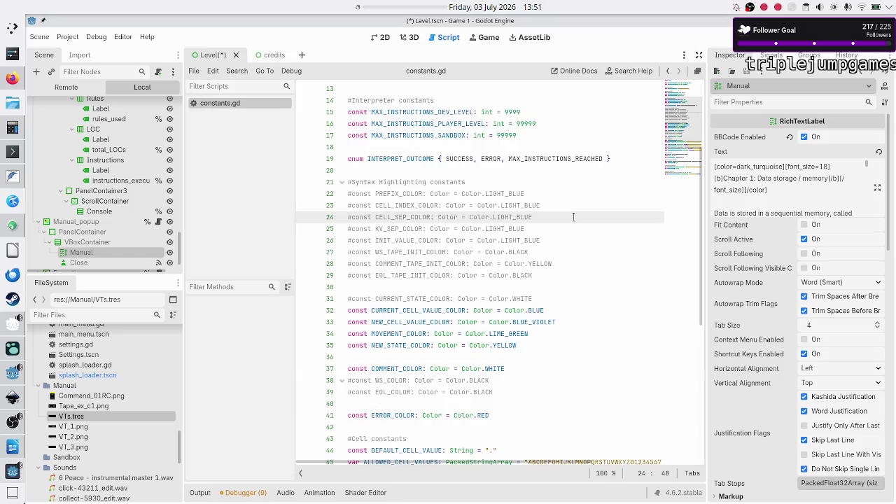
key(ctrl+s)
key(F5)
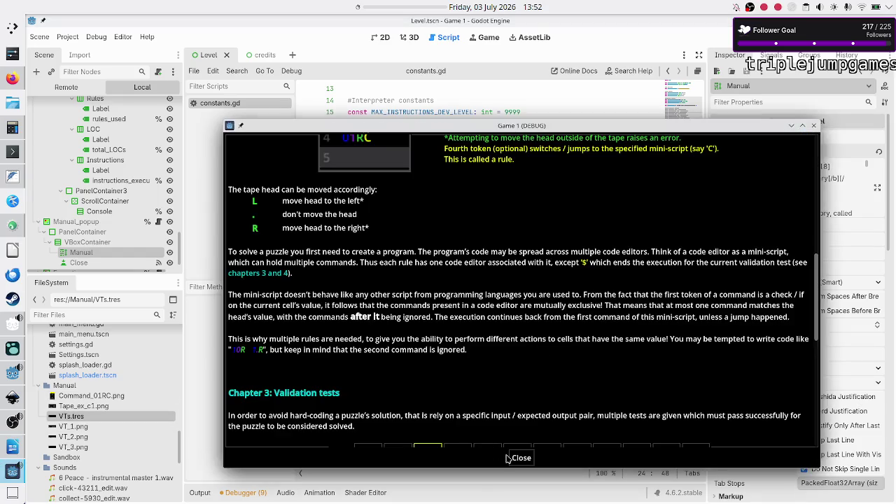
- Reopen the game's Manual, maximise the game window, and scroll up to Chapter 1
click(511, 459)
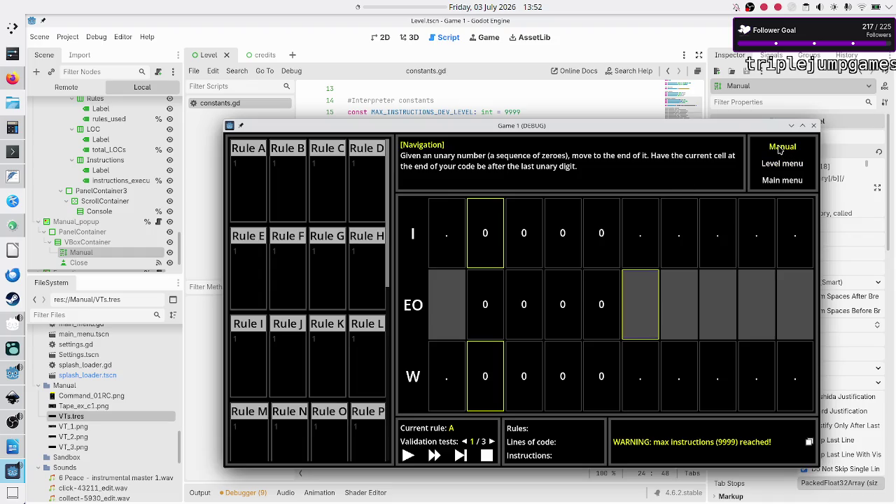
click(781, 149)
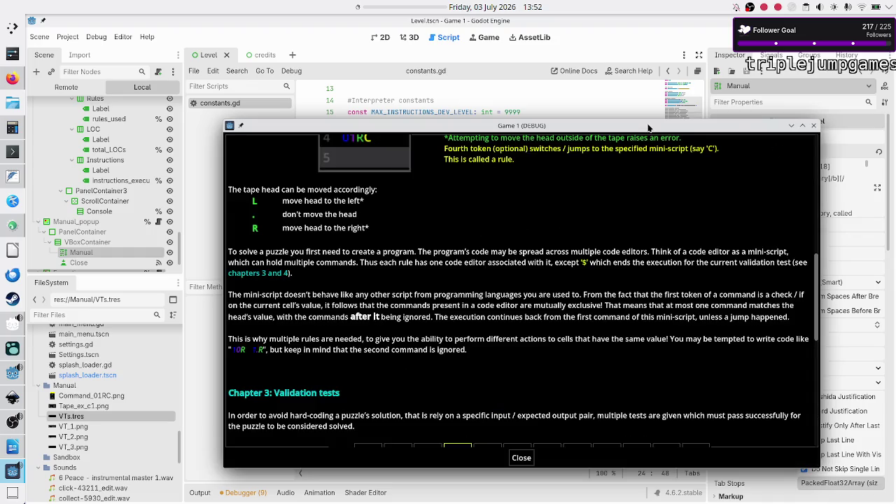
double_click(649, 128)
scroll(554, 127, up, 5)
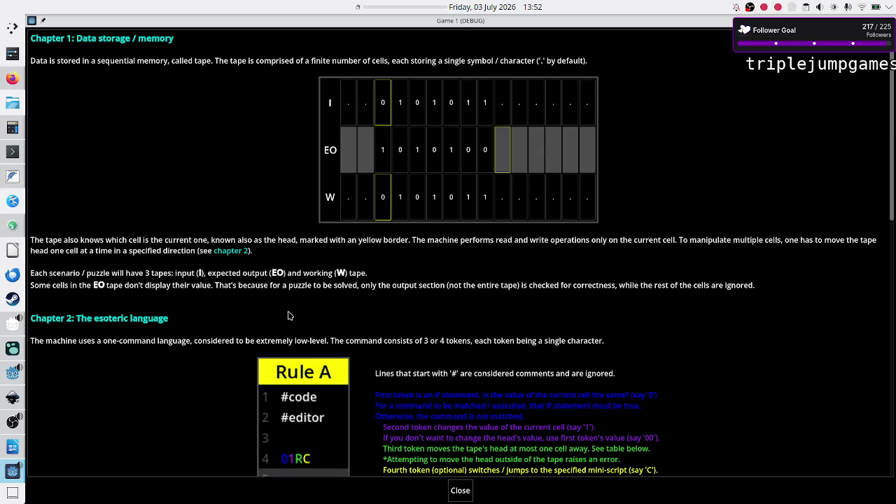
scroll(290, 316, down, 5)
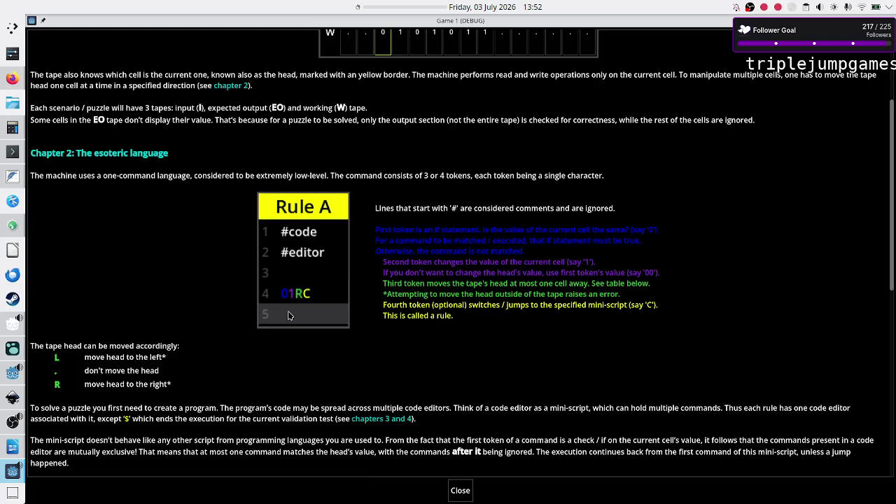
scroll(288, 316, down, 2)
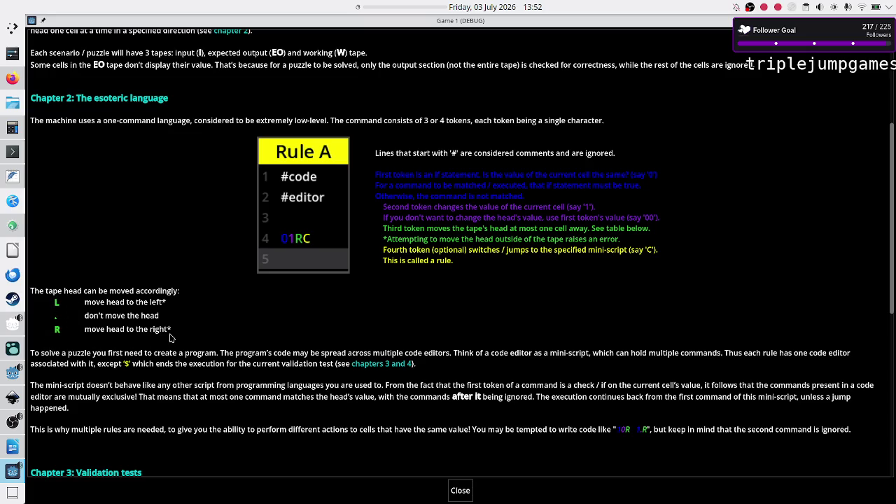
scroll(240, 324, down, 3)
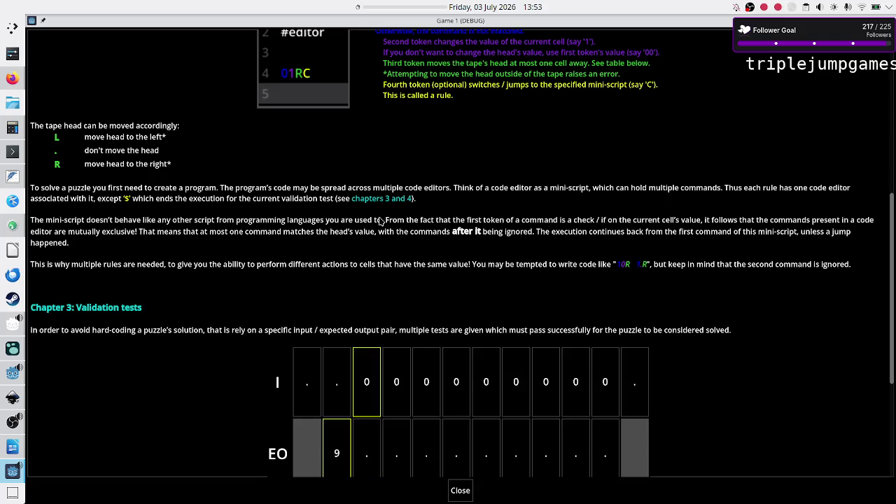
scroll(380, 221, down, 3)
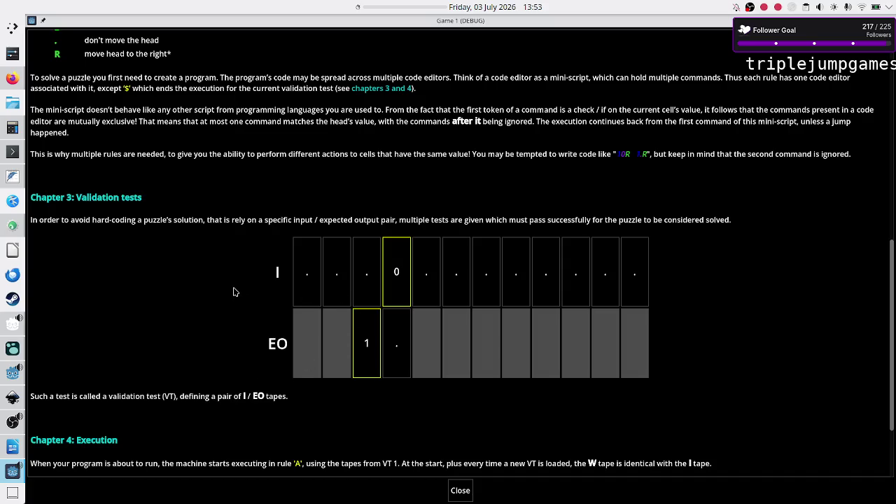
scroll(234, 292, down, 3)
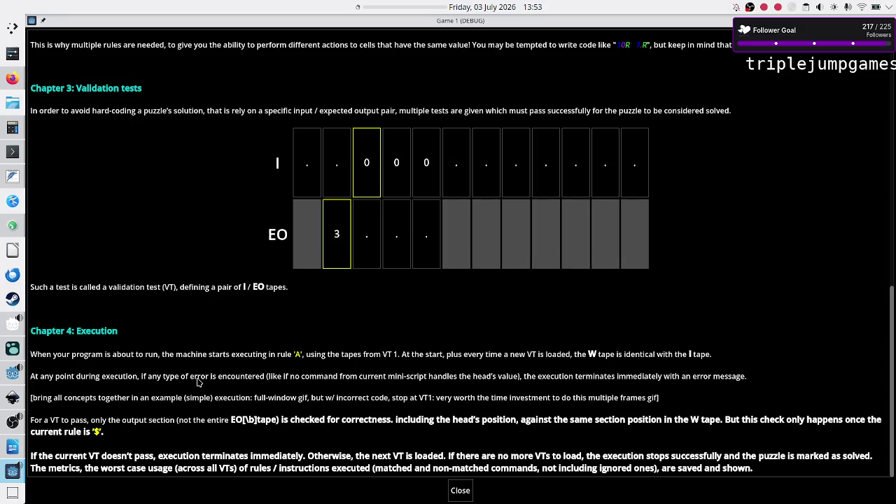
scroll(199, 381, up, 10)
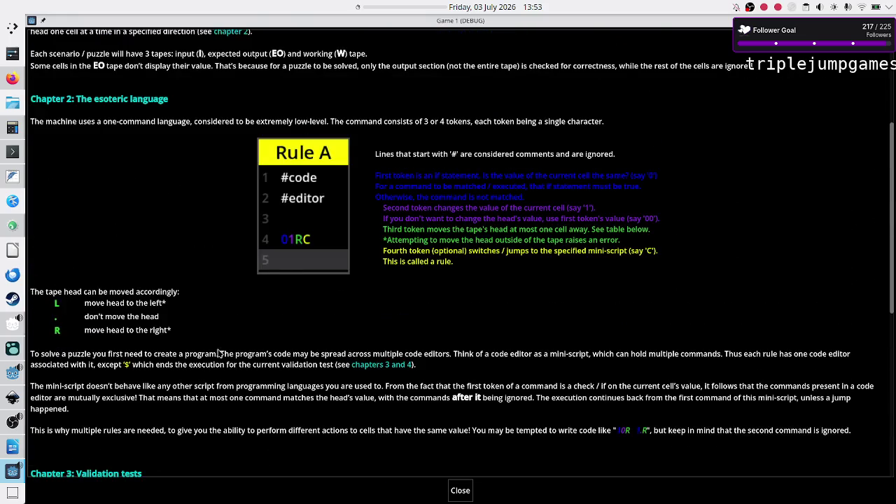
scroll(287, 263, up, 6)
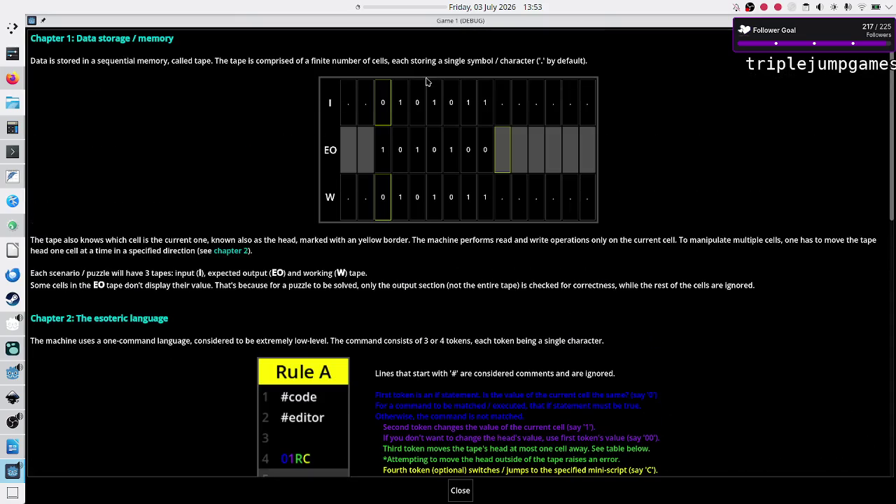
- Scroll through the game's Manual once more, then switch back to the Godot editor
scroll(375, 165, down, 6)
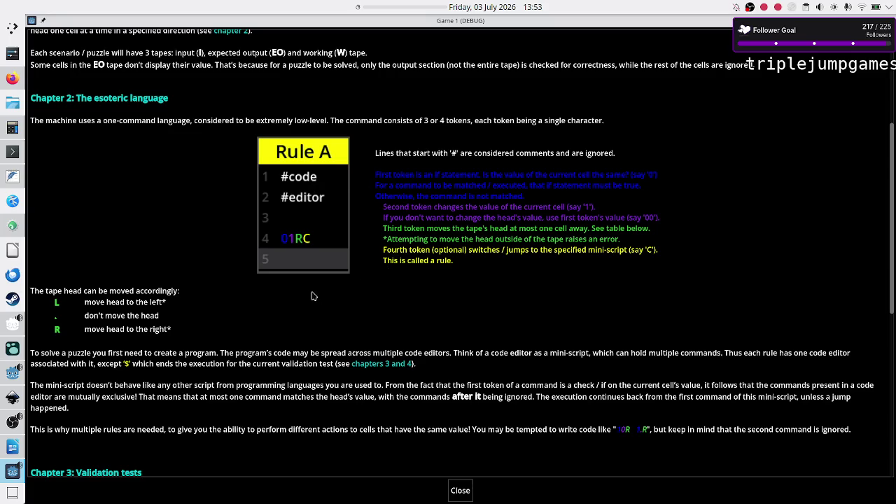
scroll(284, 323, down, 5)
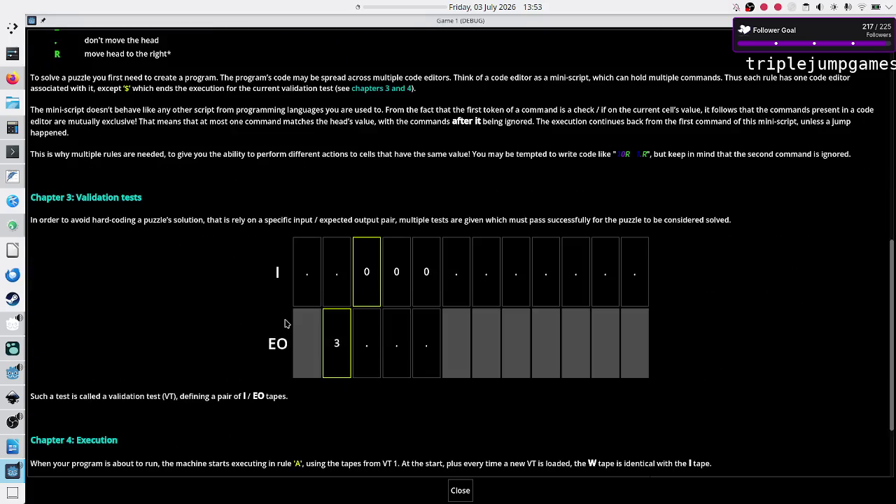
scroll(284, 324, down, 2)
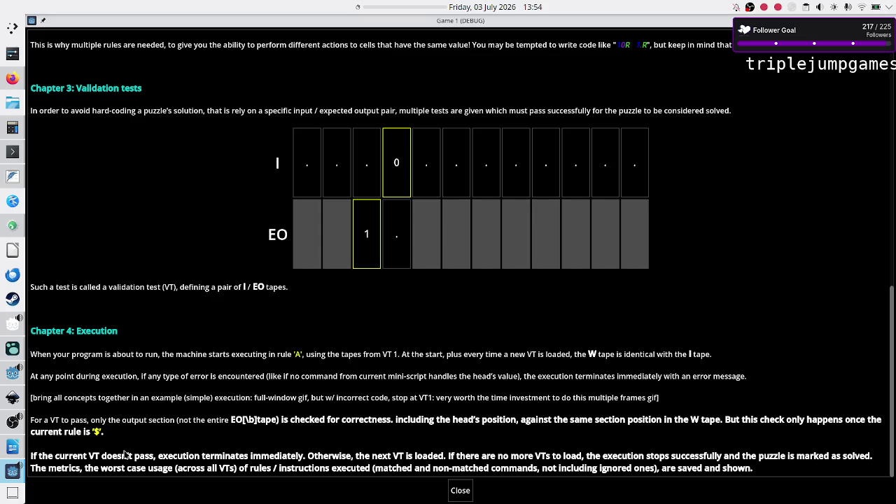
scroll(179, 427, up, 10)
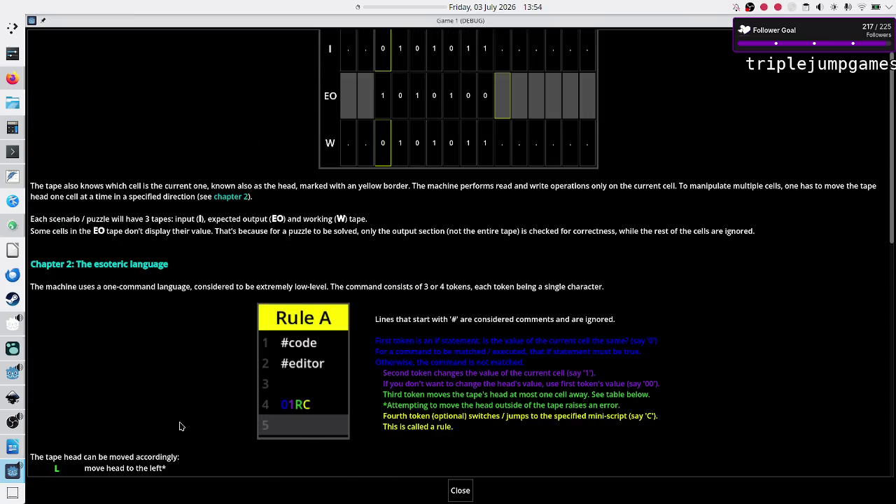
scroll(179, 426, up, 1)
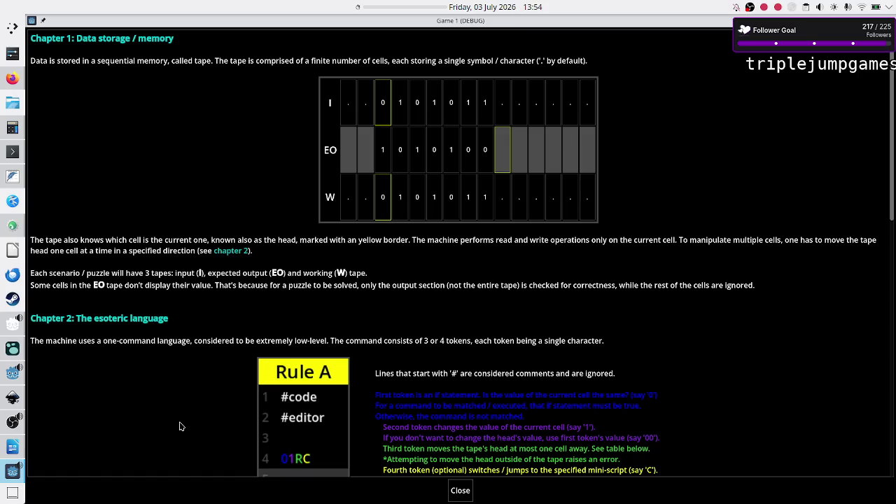
scroll(179, 427, down, 5)
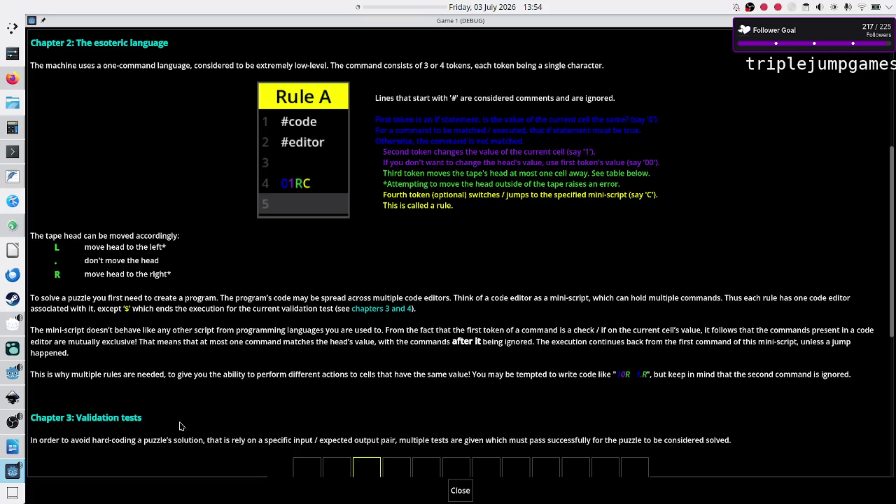
scroll(179, 426, down, 6)
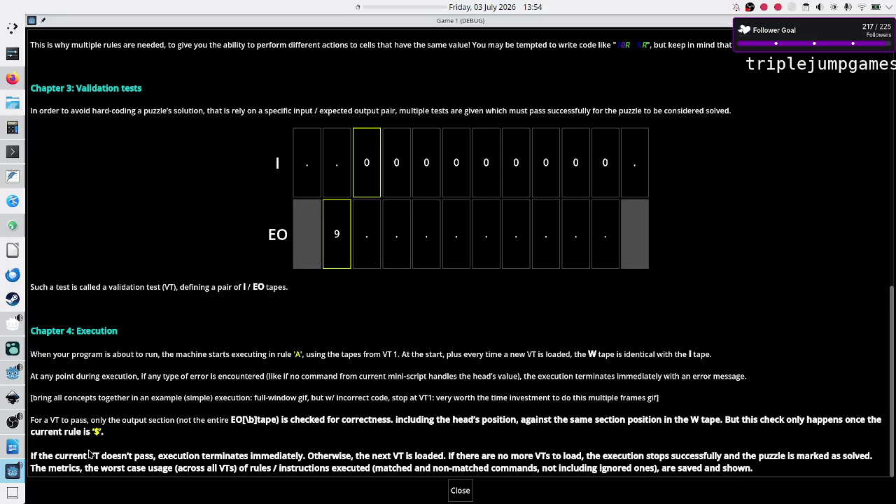
click(10, 376)
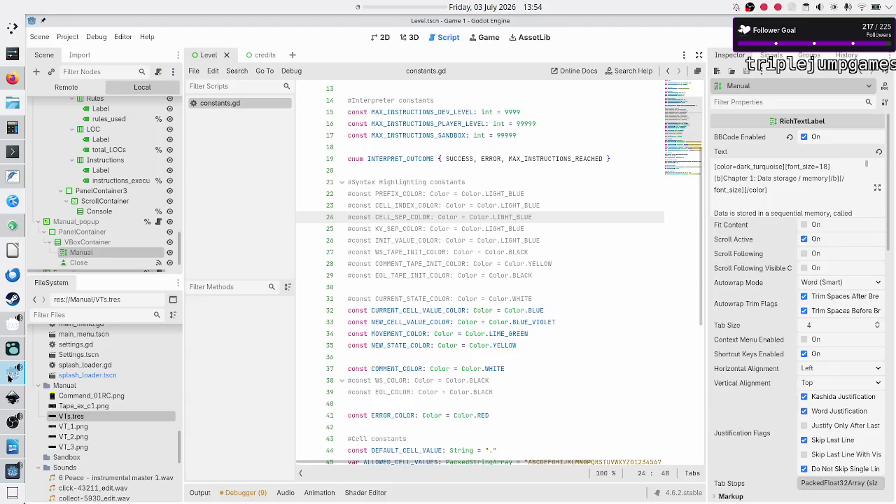
- Add ']' after '[b' before EO in Chapter 4's 'For a VT to pass' line
click(879, 187)
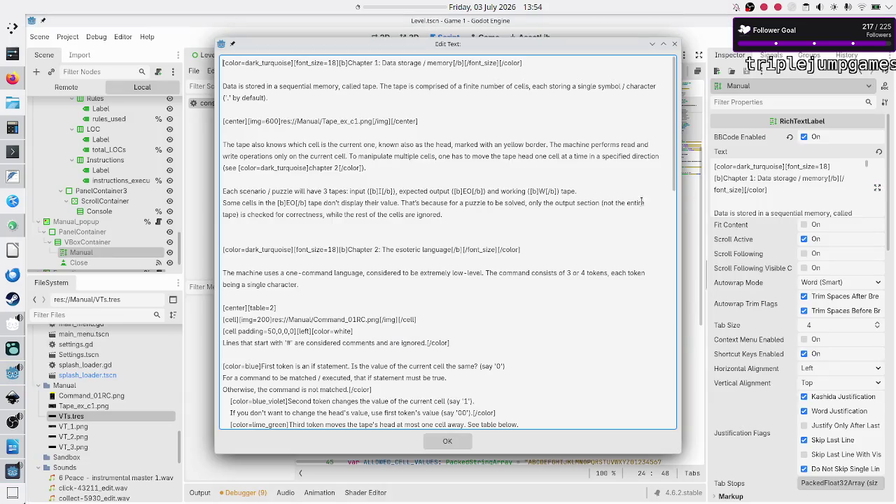
scroll(312, 370, down, 1)
scroll(313, 370, down, 15)
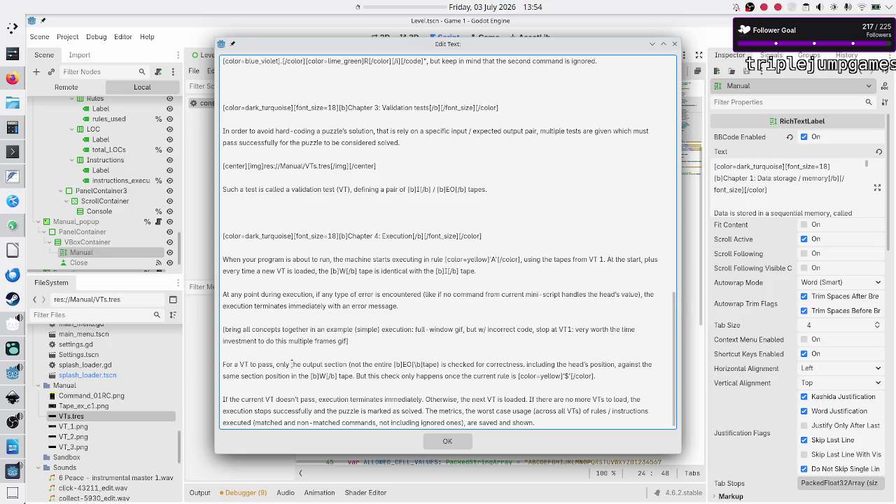
click(400, 366)
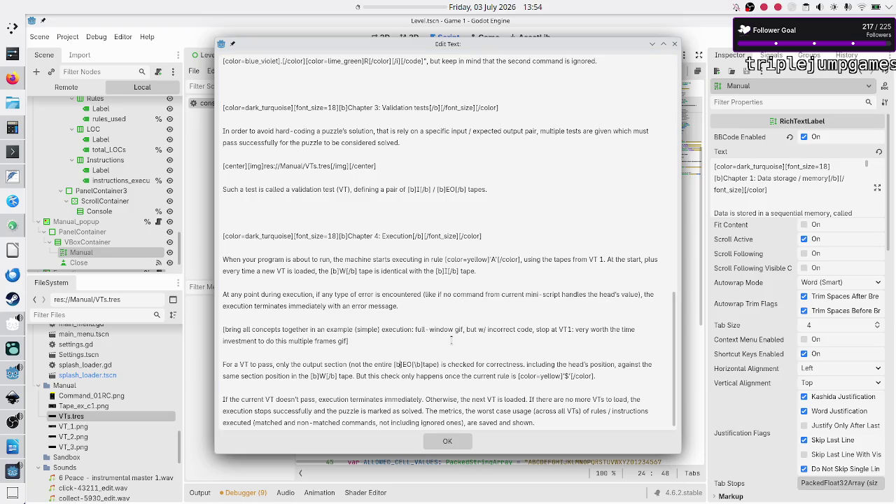
text(])
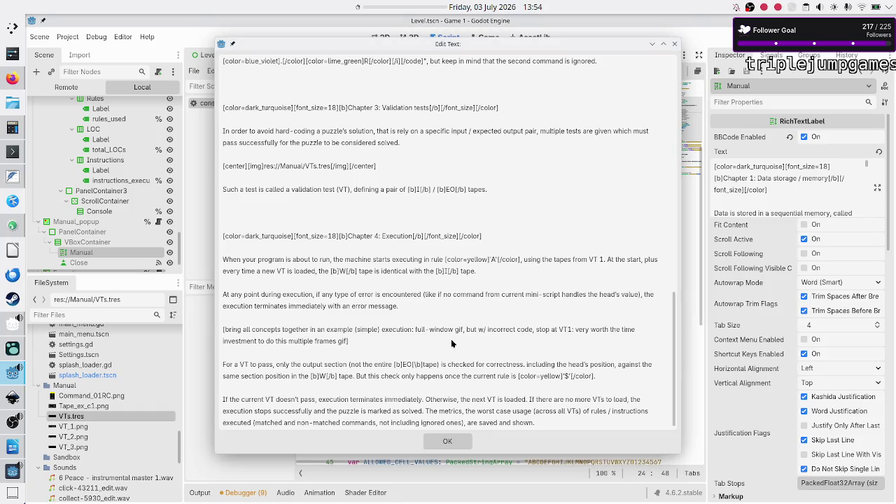
click(13, 471)
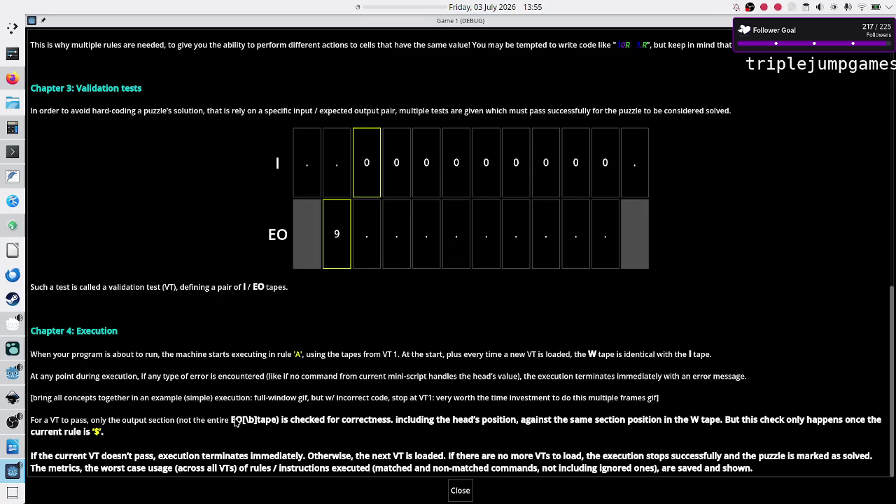
- Return to the manual's Edit Text dialog and place the caret after the placeholder paragraph
key(alt+Tab)
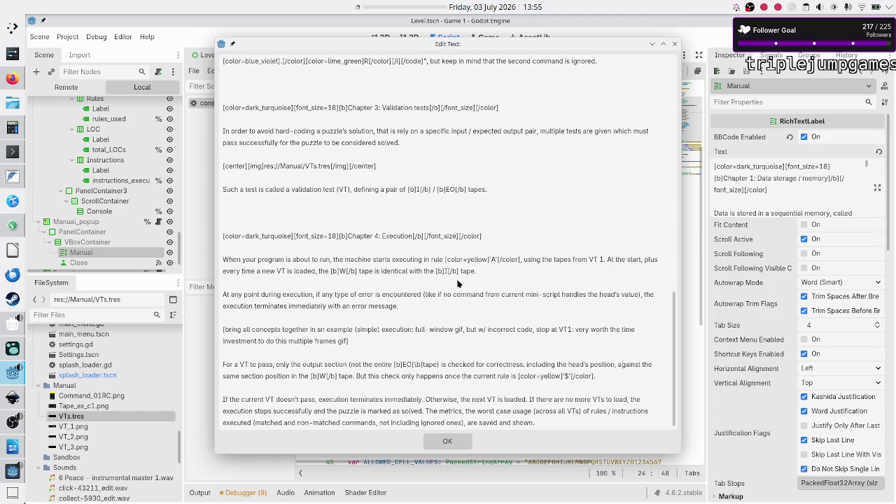
click(356, 343)
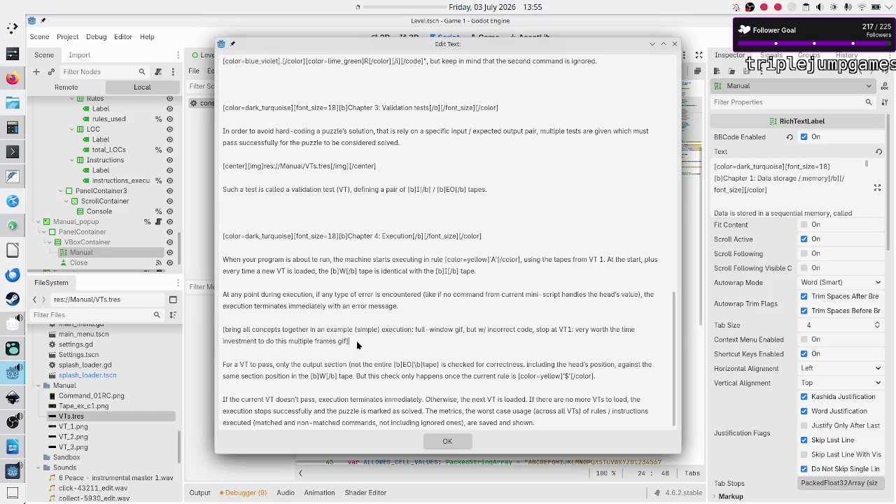
- Swap Chapter 4's placeholder paragraph for a [gif] line and begin a color tag before 'error'
key(shift+Up)
key(shift+Up)
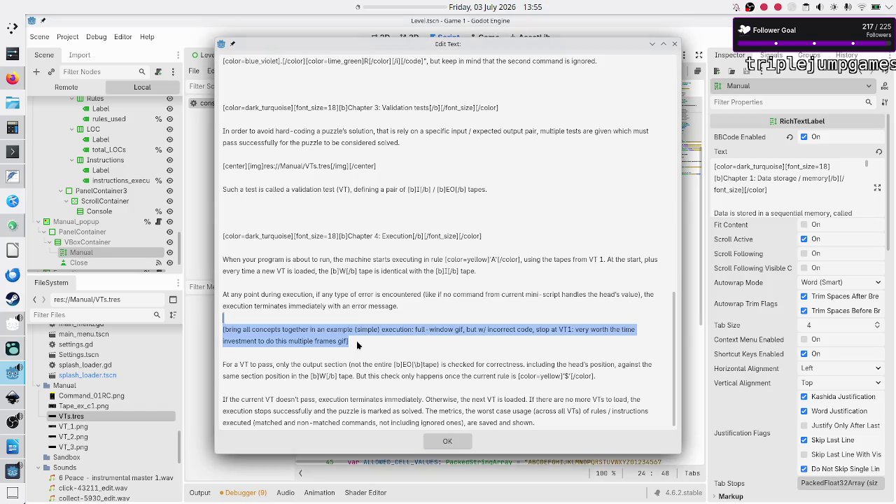
key(Delete)
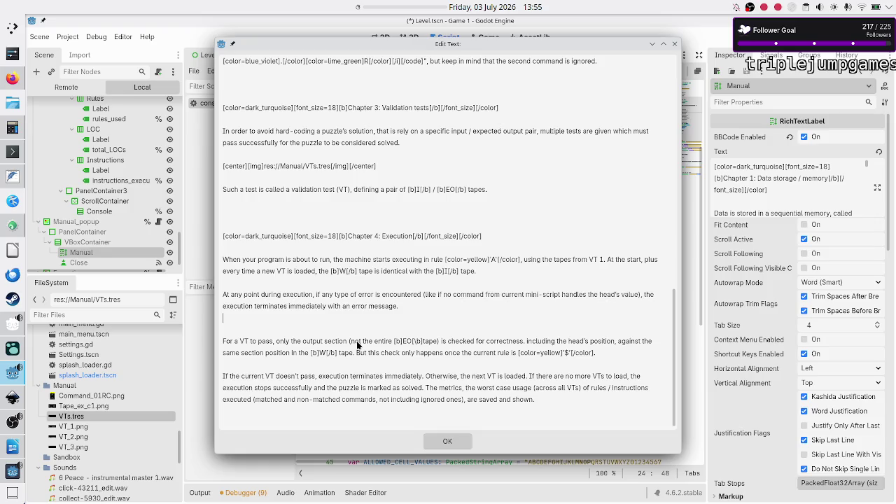
key(Return)
text([gif])
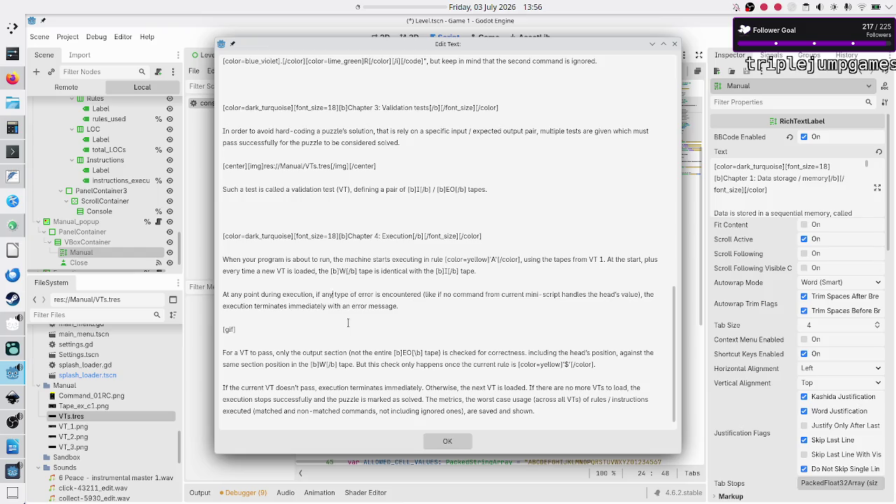
text([])
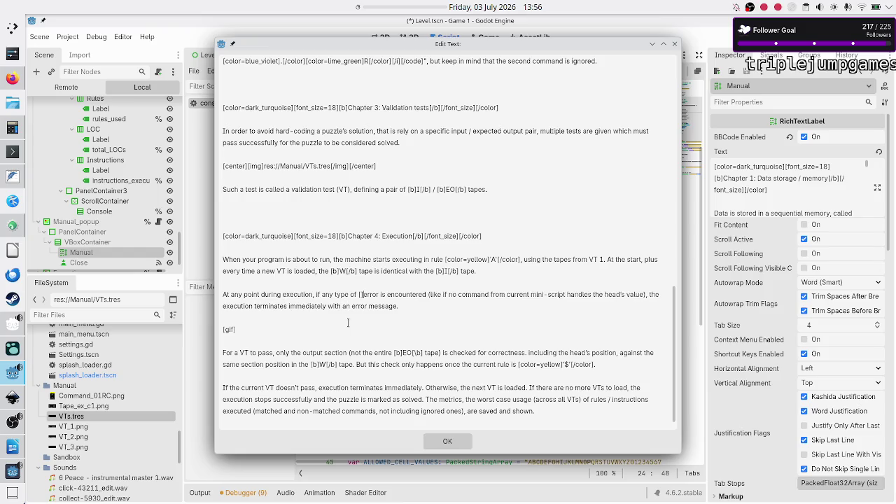
text(color=)
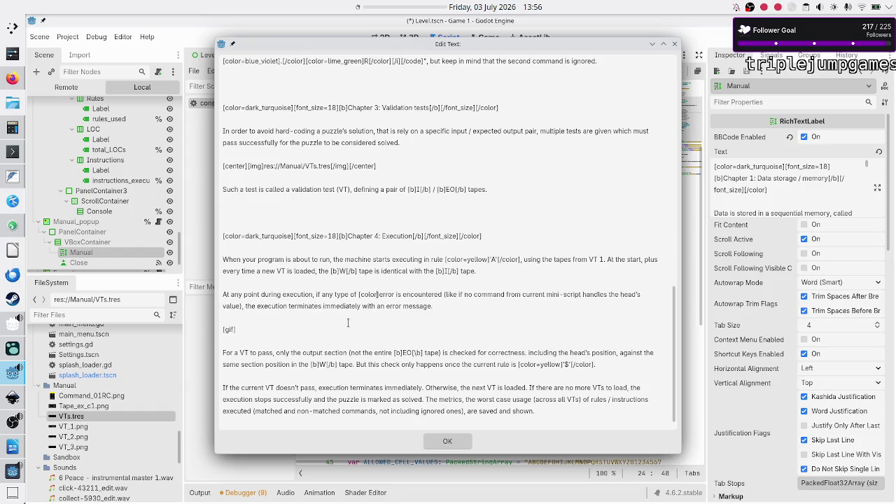
text(red)
text(dark)
- Wrap 'error' in [color=red]...[/color] and apply the edited manual text with OK
key(BackSpace)
key(BackSpace)
key(BackSpace)
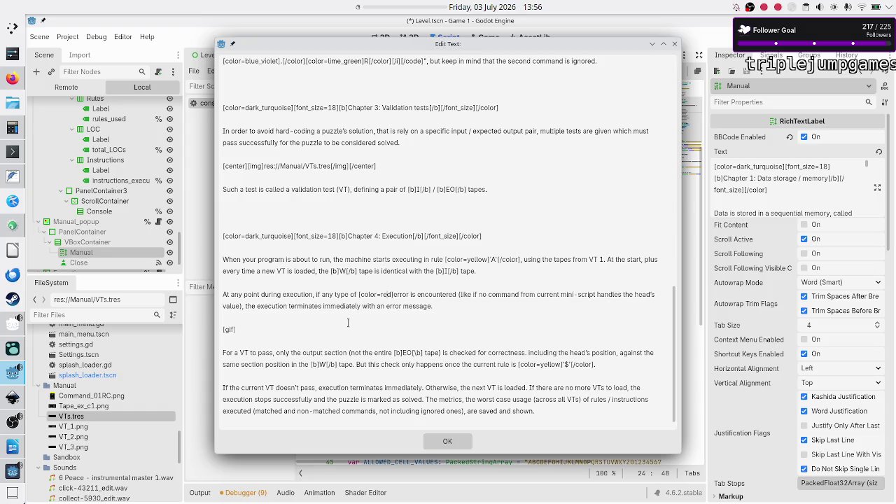
key(ctrl+Right)
text([/col)
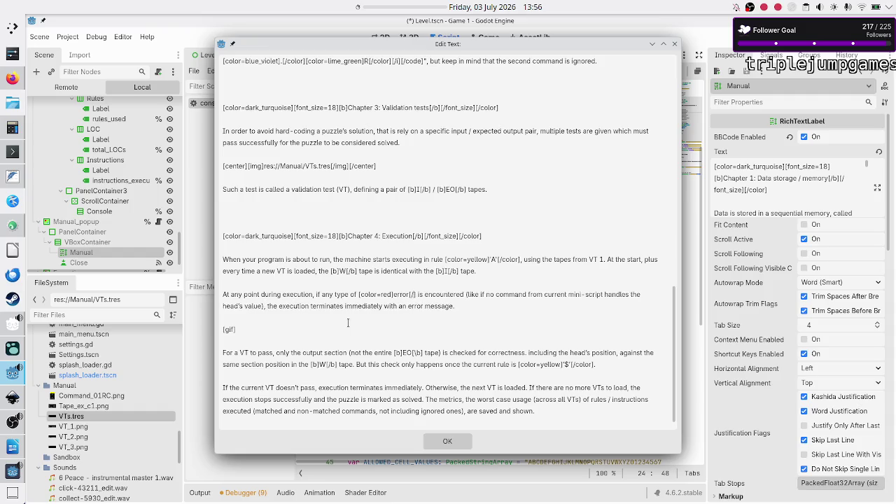
text(or])
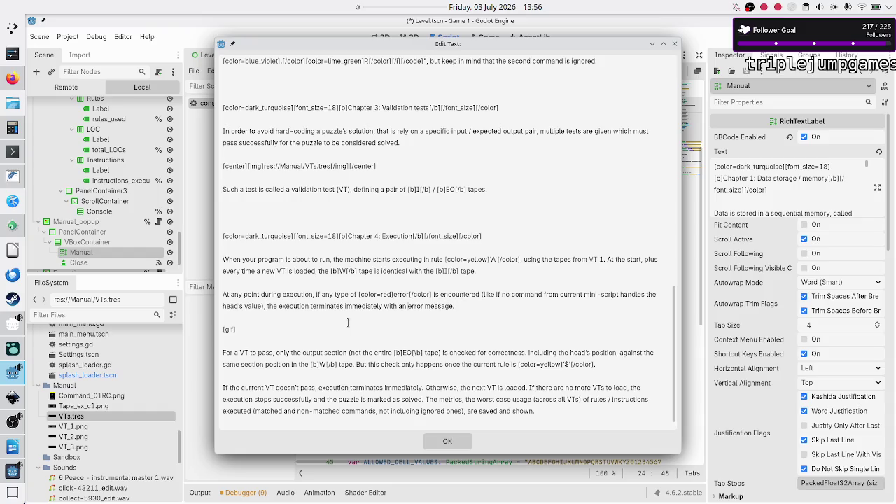
key(Right)
key(Right)
key(Right)
click(447, 442)
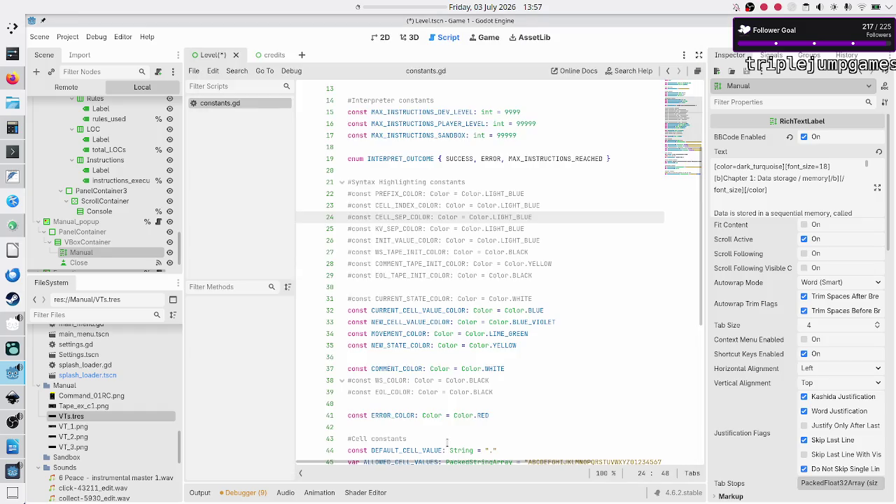
- Save the Level scene with Ctrl+S, check the running game's manual, then return to Godot
click(434, 425)
key(ctrl+s)
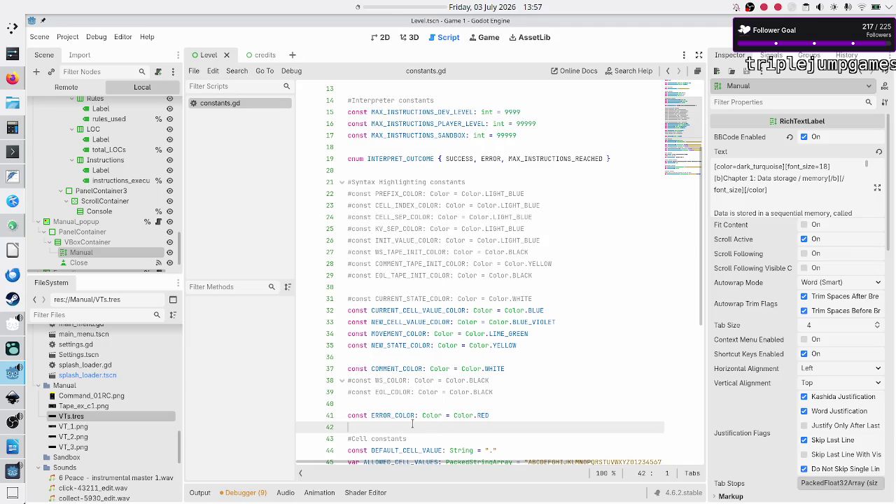
click(10, 474)
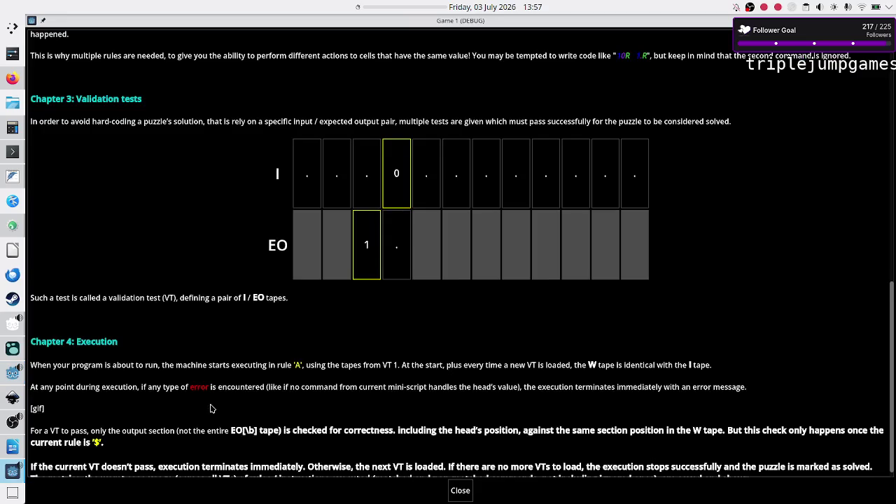
scroll(357, 365, down, 1)
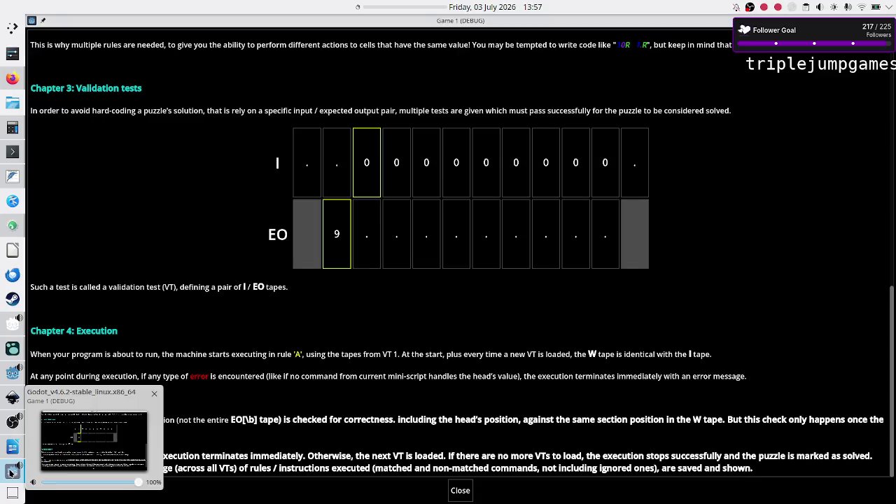
click(12, 373)
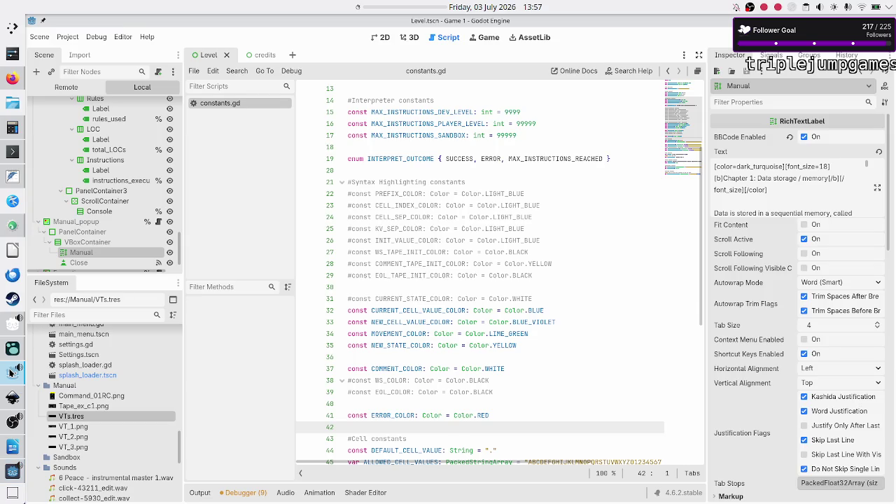
- Reopen the manual's full Text at Chapter 4's EO tape markup, then switch to the game window
click(876, 187)
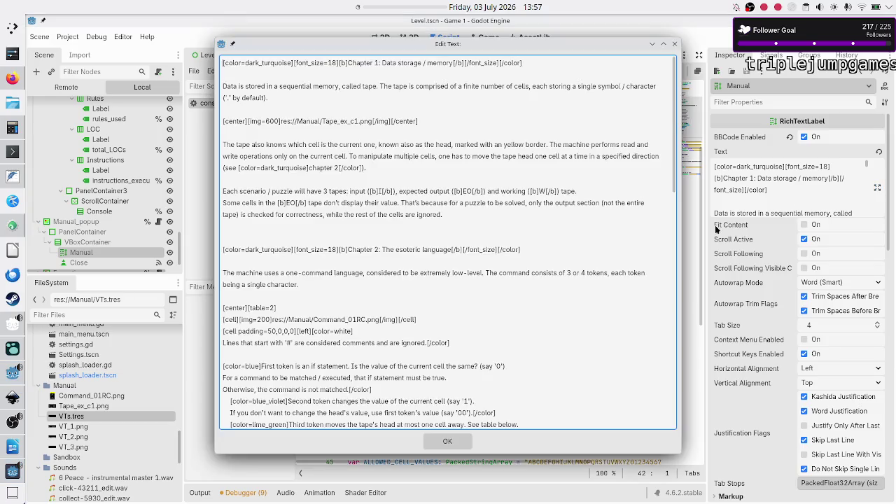
scroll(416, 366, down, 10)
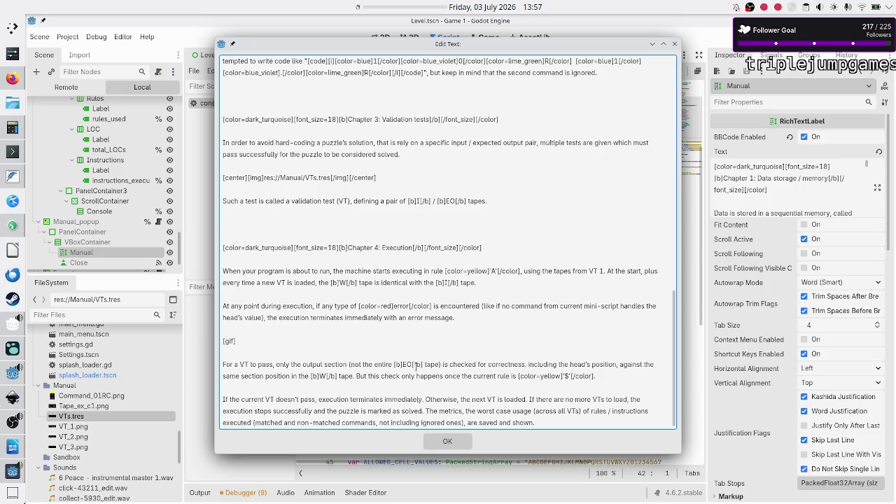
click(393, 364)
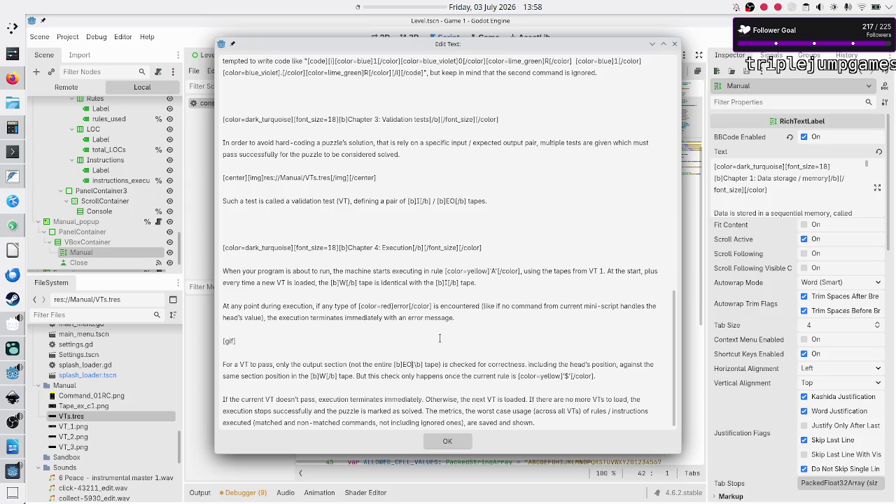
key(alt+Tab)
key(alt+Tab)
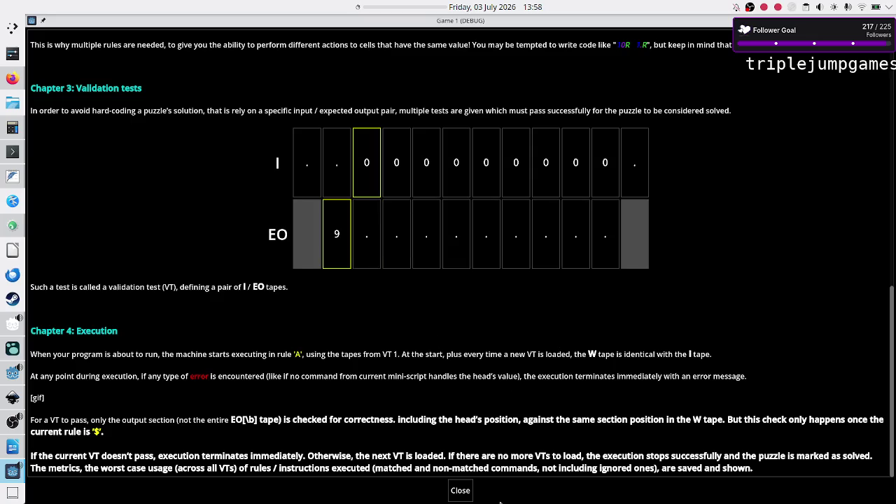
- Close the game's manual, confirm the Edit Text dialog with OK, and reopen the manual with F1
click(460, 491)
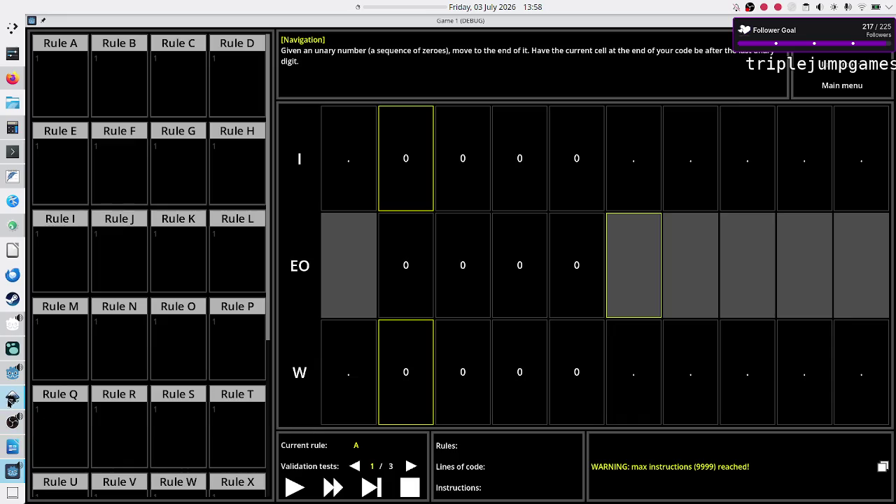
click(12, 373)
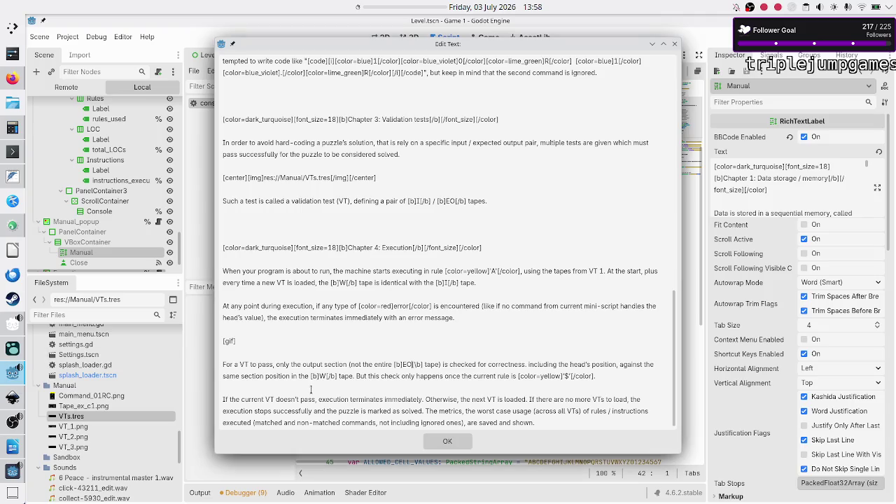
click(442, 441)
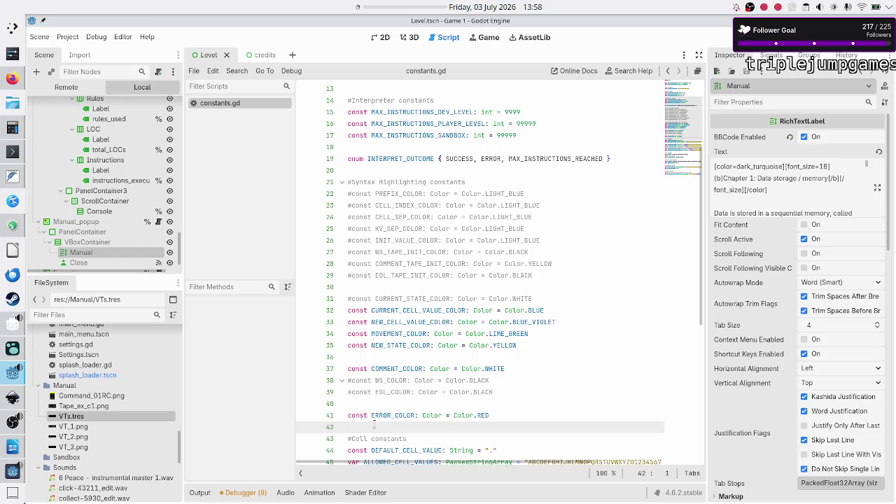
key(alt+Tab)
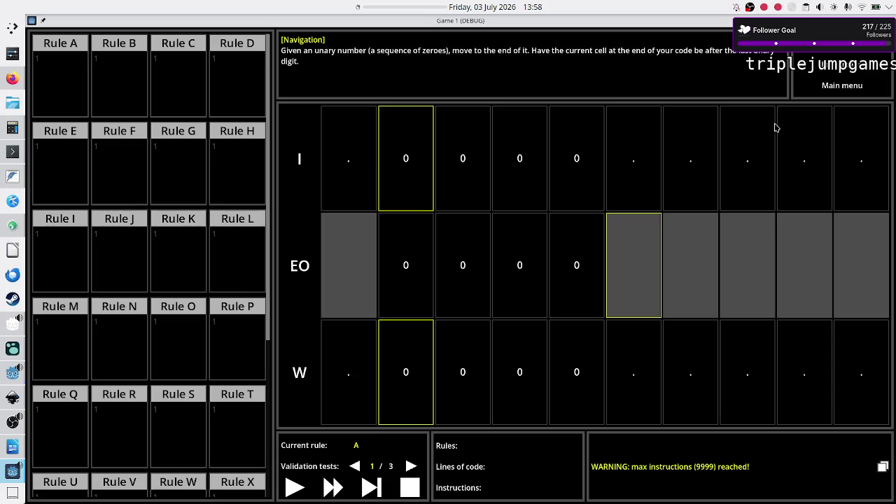
key(F1)
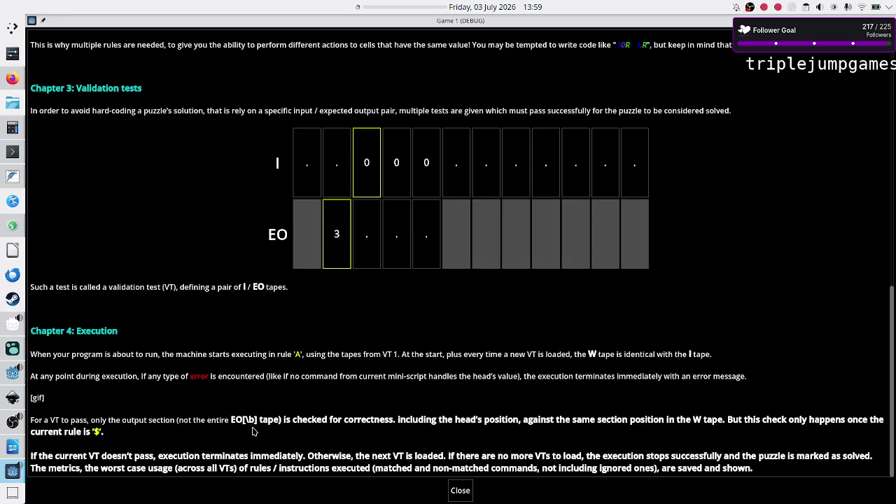
- Correct the manual label's Chapter 4 tag to [b]EO[/b] tape, then save and run the scene
click(8, 375)
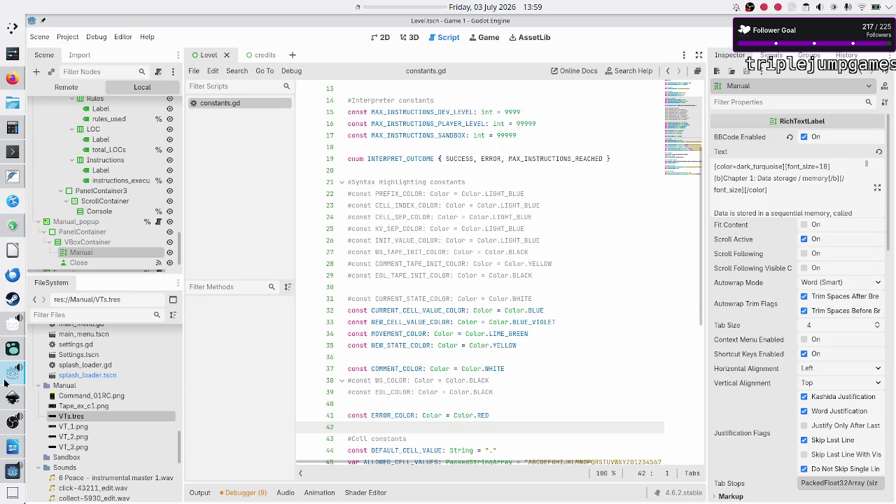
click(878, 188)
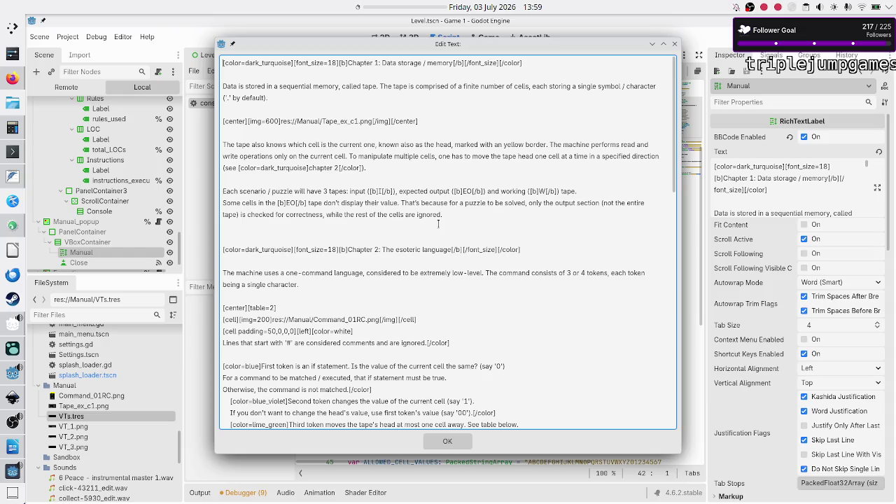
scroll(439, 224, down, 20)
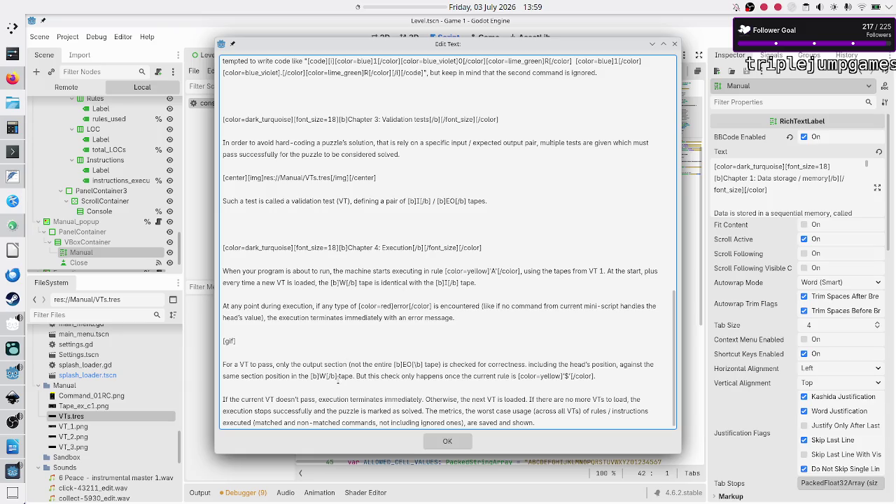
click(417, 364)
key(BackSpace)
text(/)
text(/)
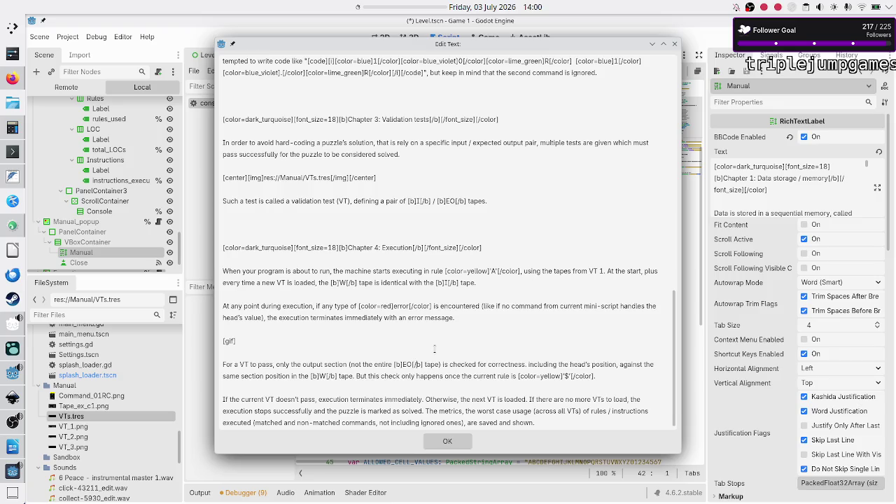
click(447, 441)
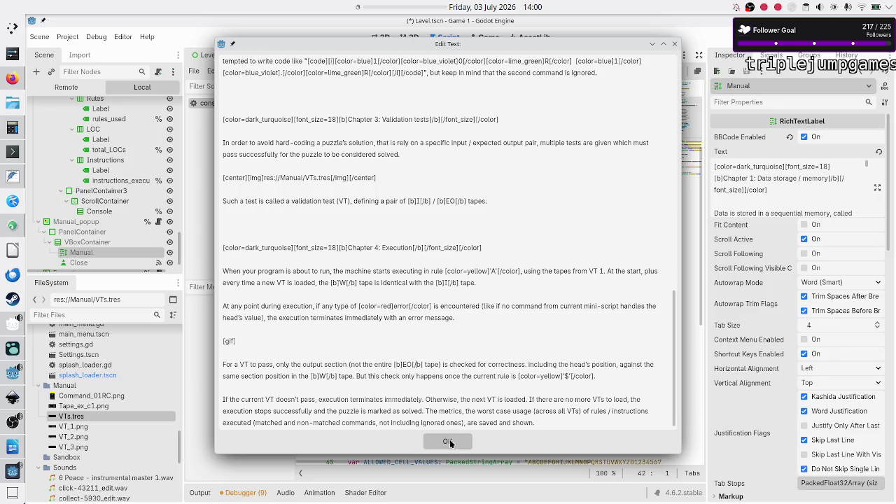
key(F6)
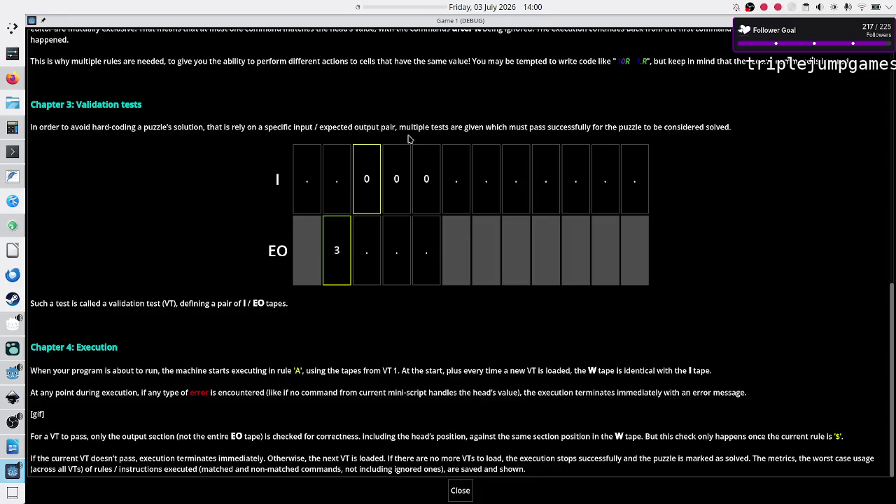
- Scroll through the corrected manual in the running game, restore the window size, and close the manual
scroll(410, 140, up, 10)
scroll(409, 139, down, 10)
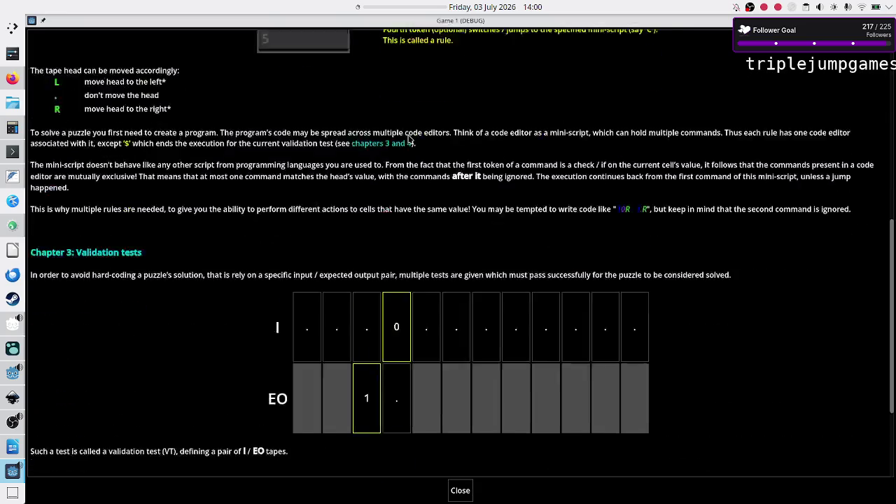
scroll(410, 139, up, 10)
scroll(410, 140, down, 10)
scroll(410, 139, up, 10)
scroll(410, 140, down, 10)
scroll(409, 139, up, 10)
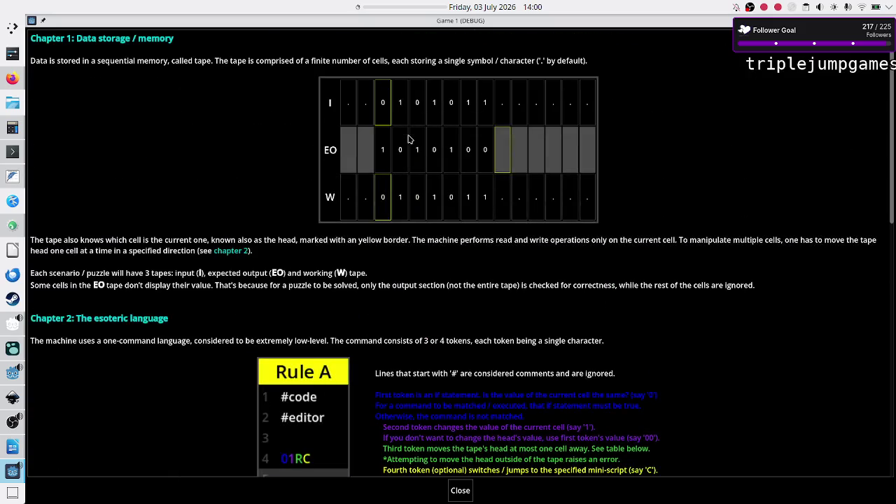
double_click(476, 21)
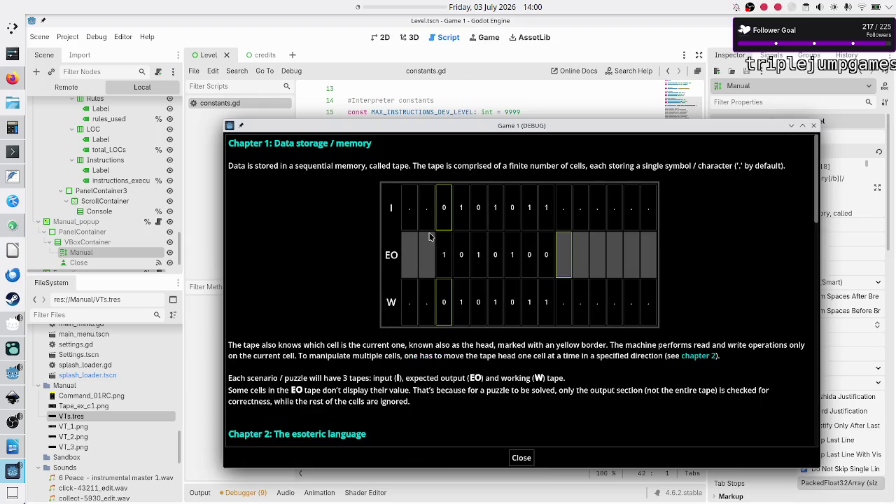
scroll(430, 236, down, 10)
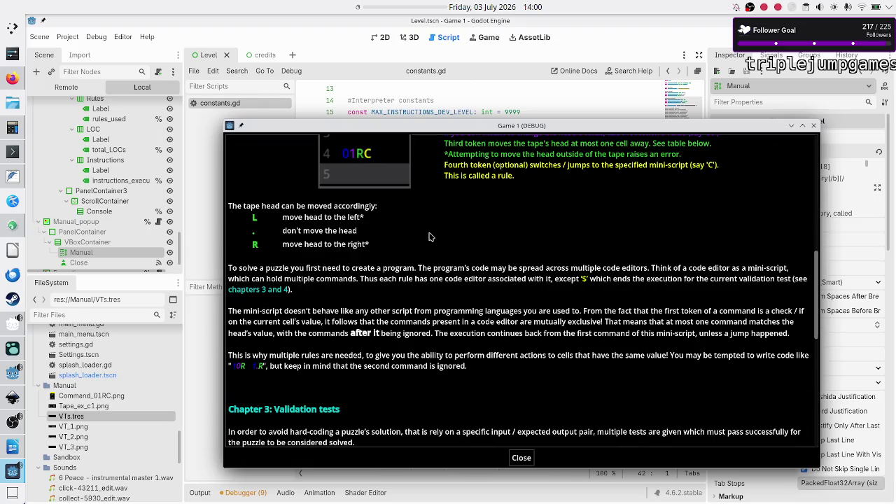
scroll(430, 237, down, 5)
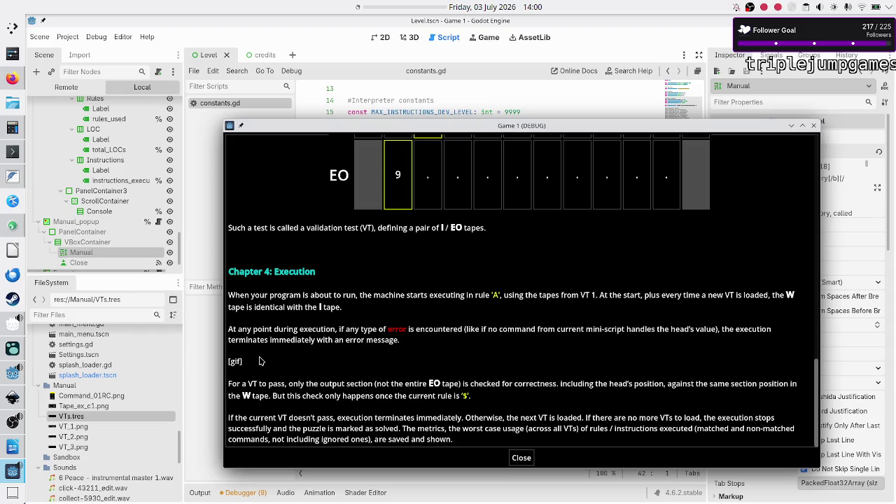
click(521, 459)
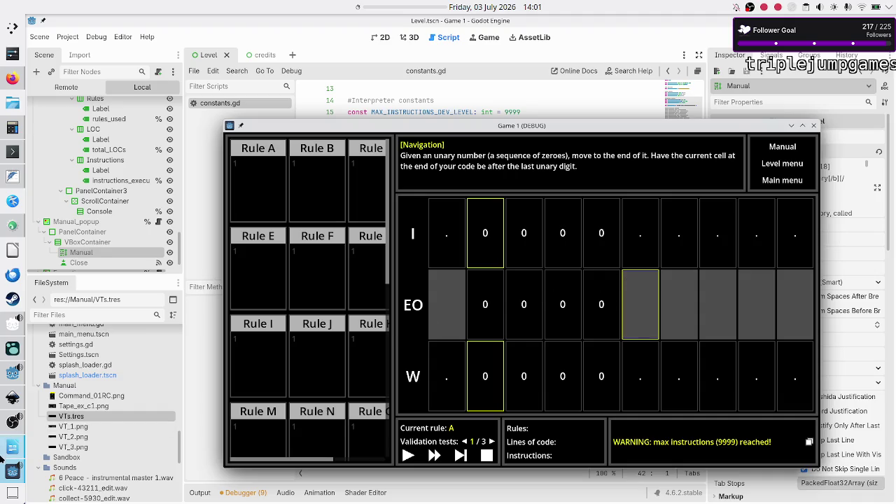
click(12, 447)
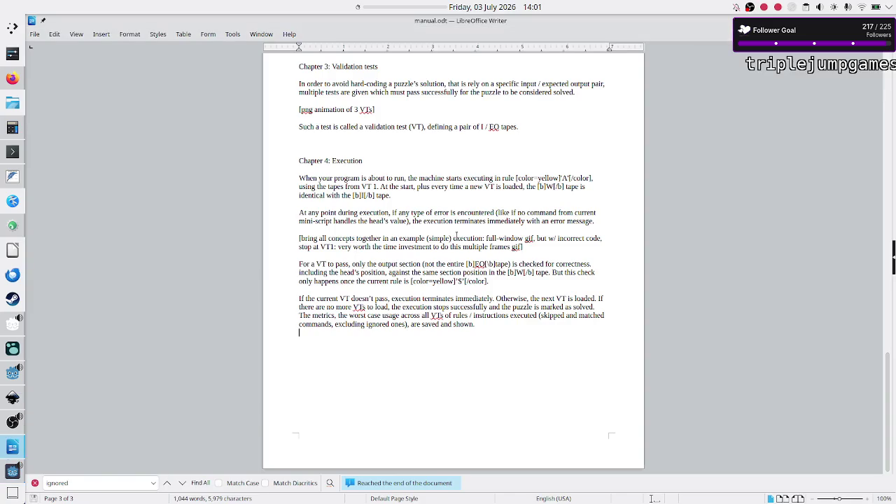
- Change 'full-window gif' to 'entire-window gif' in the Chapter 4 note
drag(495, 238, 534, 238)
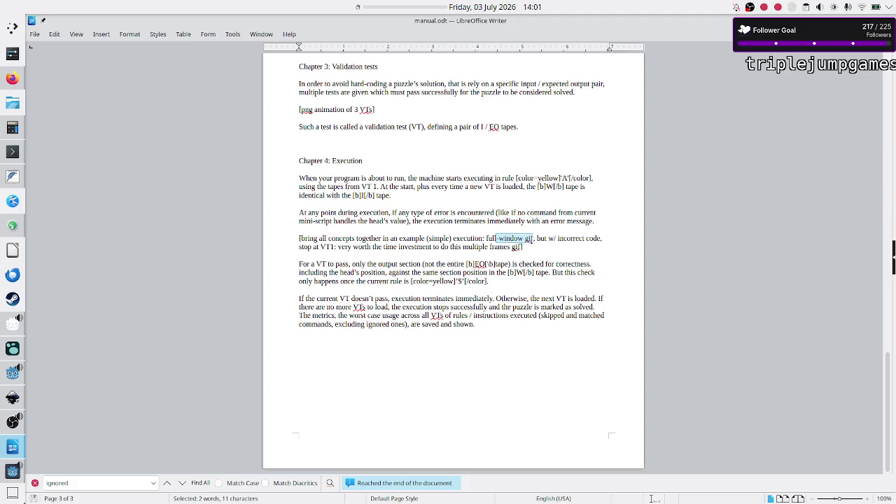
click(495, 239)
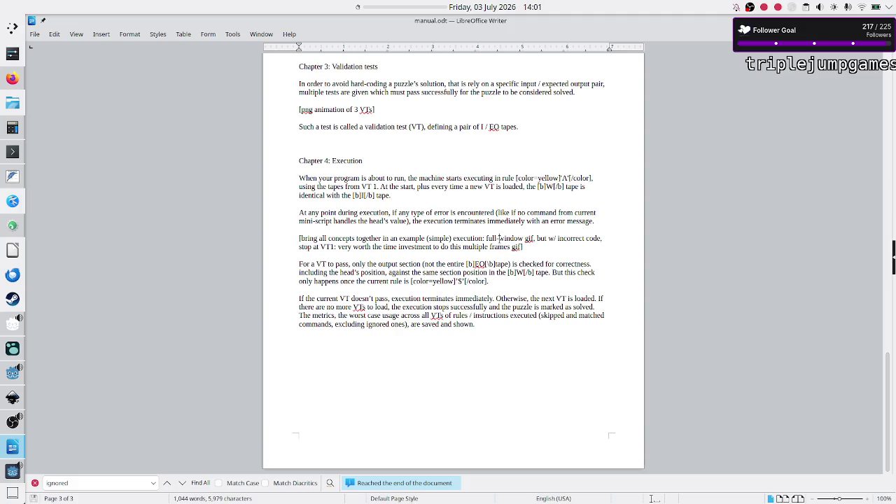
key(BackSpace)
key(BackSpace)
key(BackSpace)
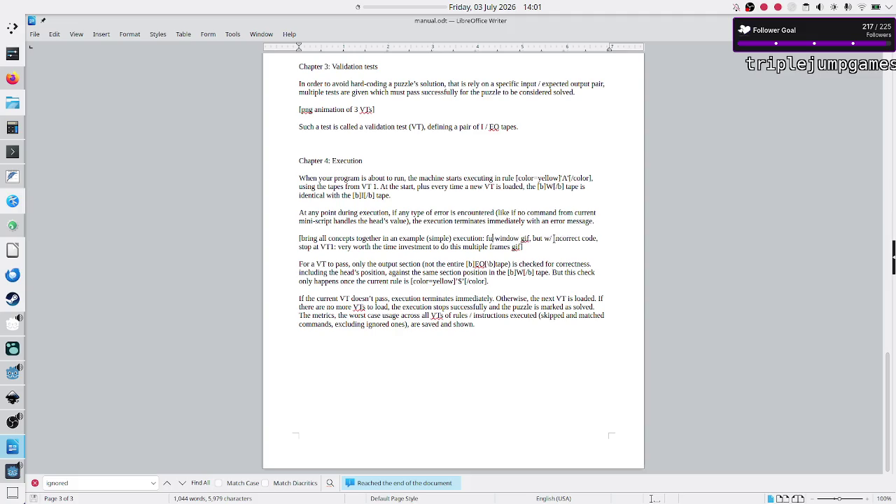
text(entire)
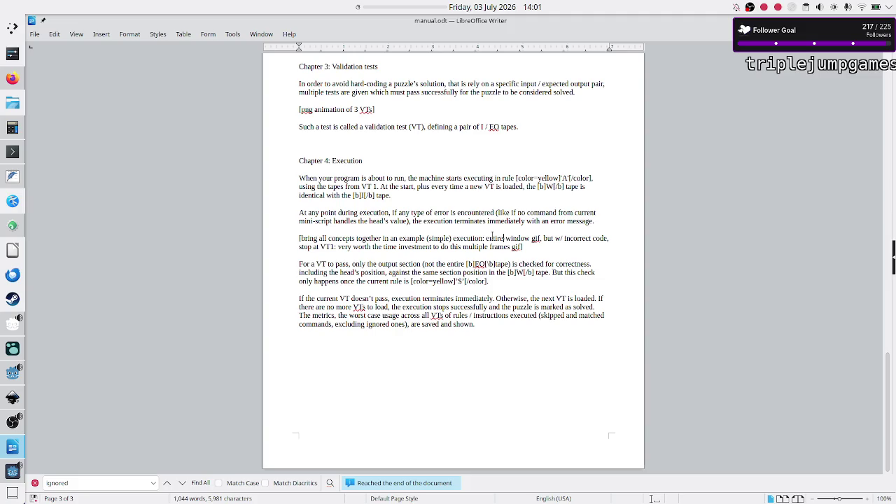
- Review the word VT1 in the note, then bring the game window back to the front
key(ctrl+Left)
key(ctrl+Left)
key(ctrl+Left)
key(ctrl+shift+Right)
key(ctrl+Down)
click(11, 470)
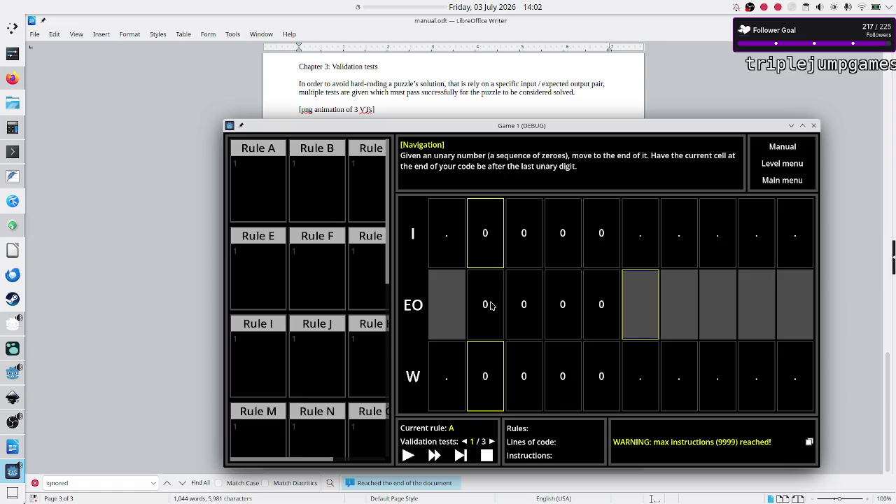
- From the level menu, look through the Navigation and Counting scenarios
click(780, 163)
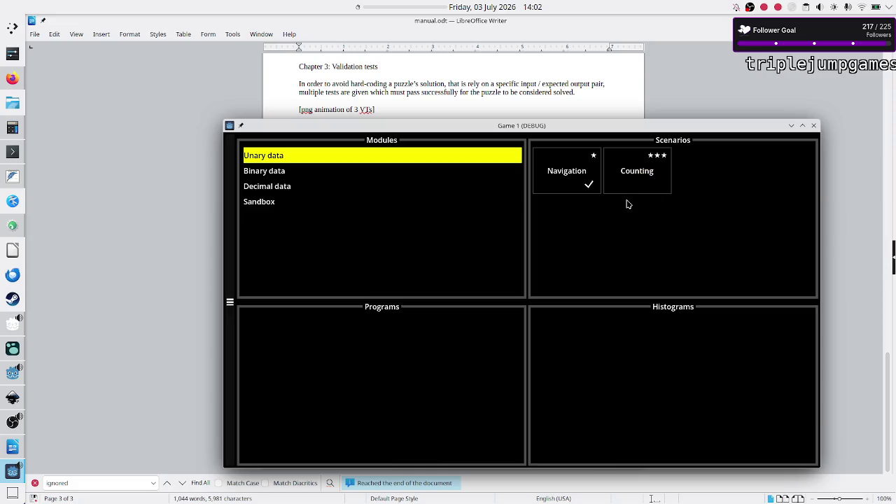
click(578, 179)
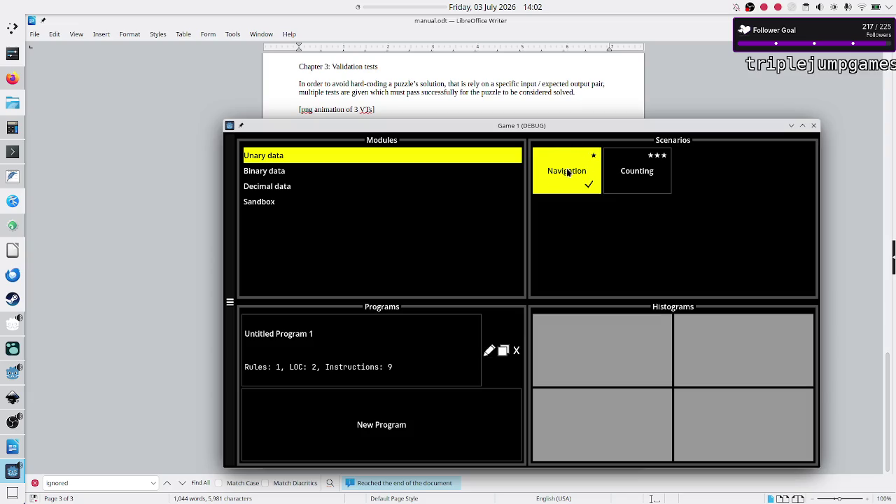
click(624, 181)
click(624, 182)
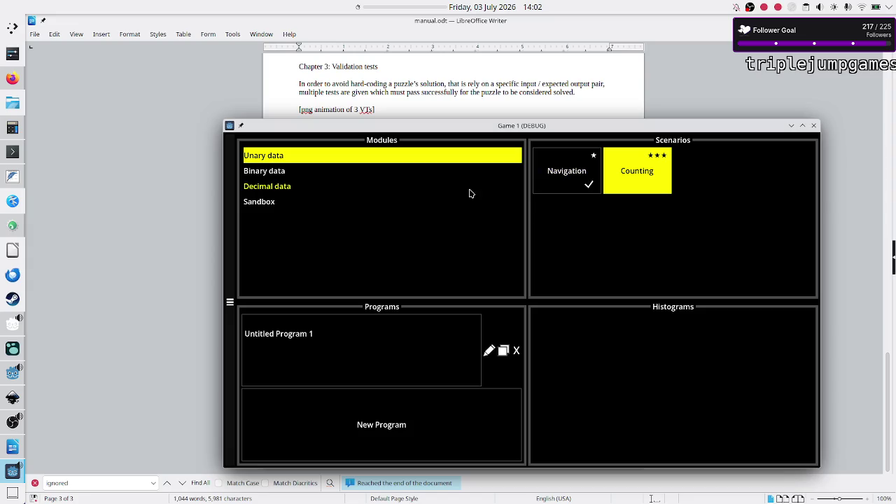
- Open Binary data's Sum of powers of 2 program, then return to the level menu
click(283, 177)
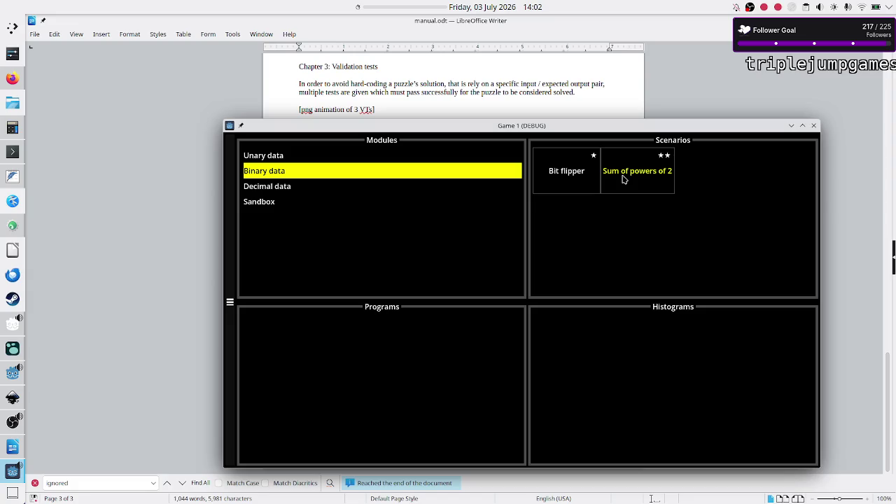
click(623, 180)
click(406, 348)
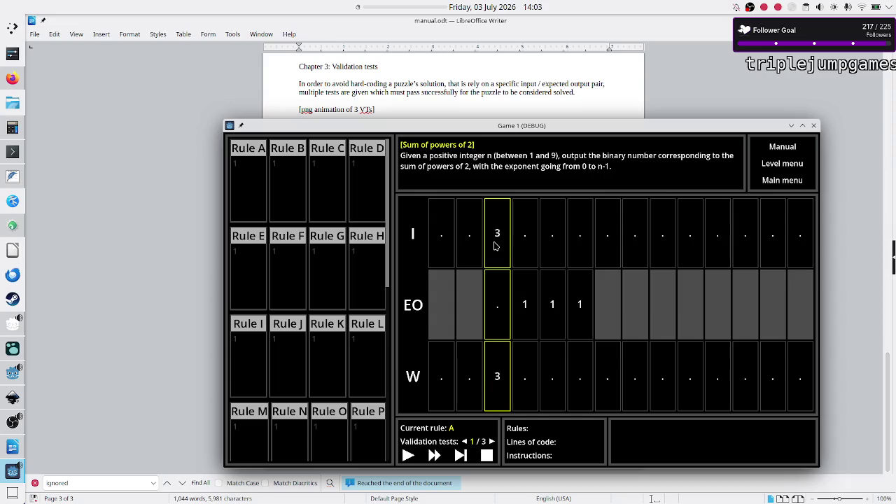
click(785, 165)
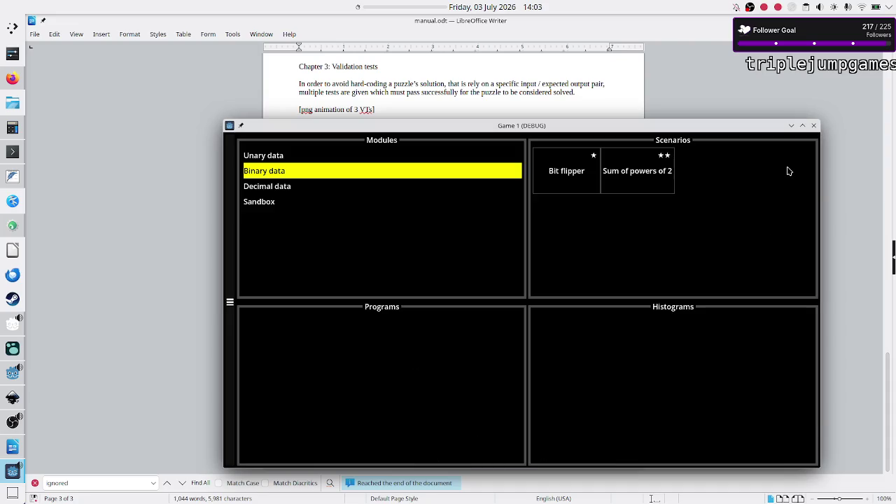
- Open Untitled Program 1 of the Decimal data Parity test scenario
click(313, 195)
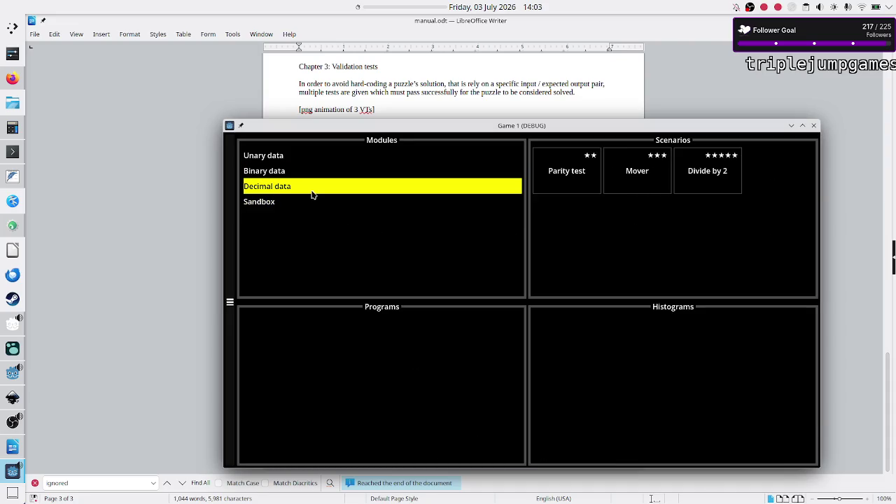
click(571, 173)
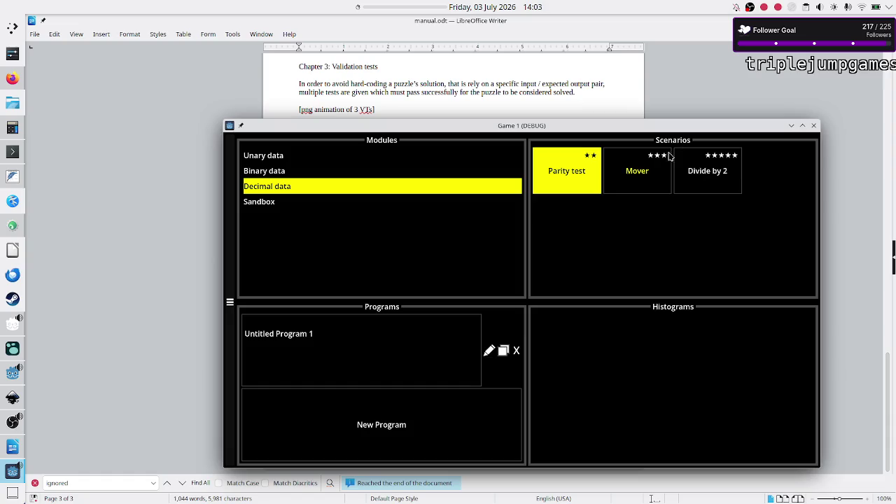
click(393, 341)
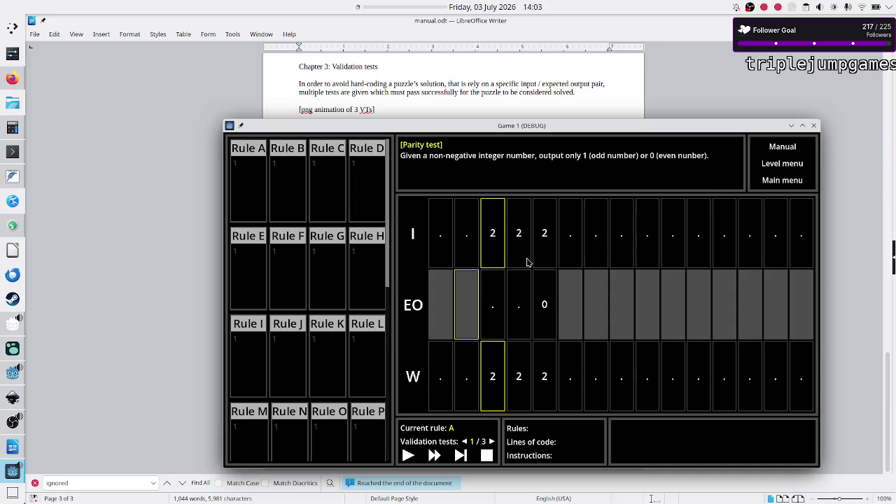
click(257, 188)
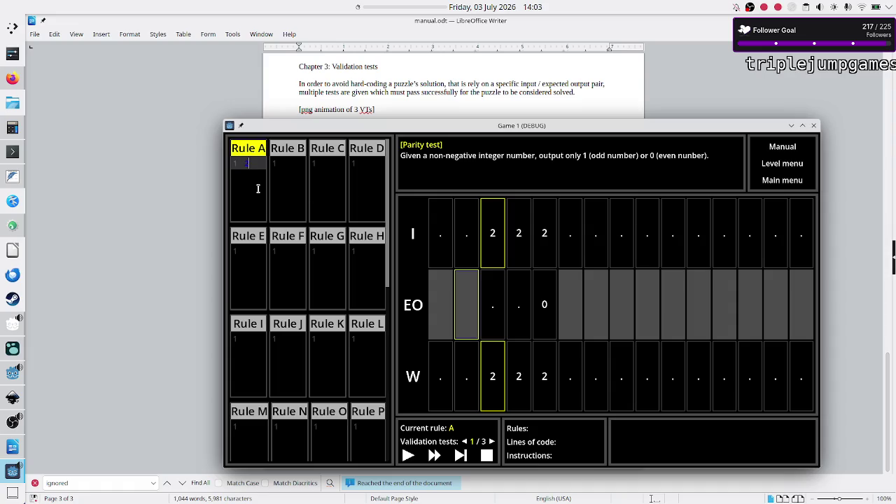
text(22)
text(R)
key(Return)
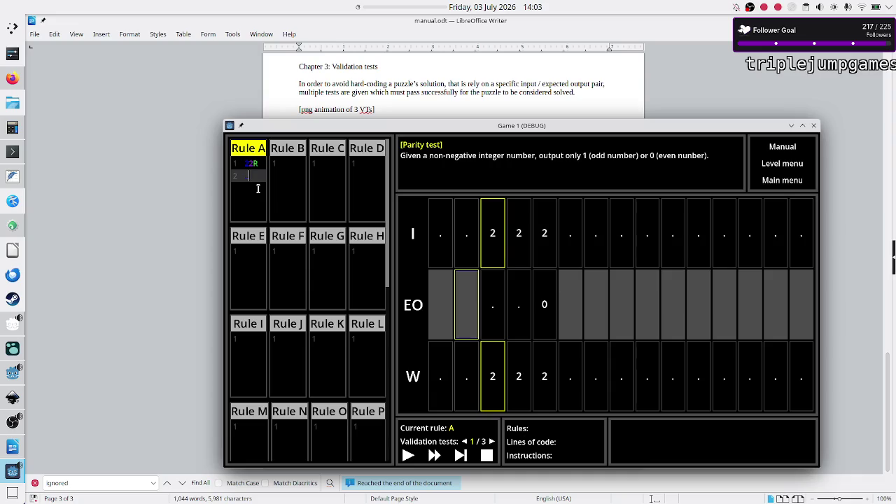
text(L)
text(B)
click(283, 182)
text(2)
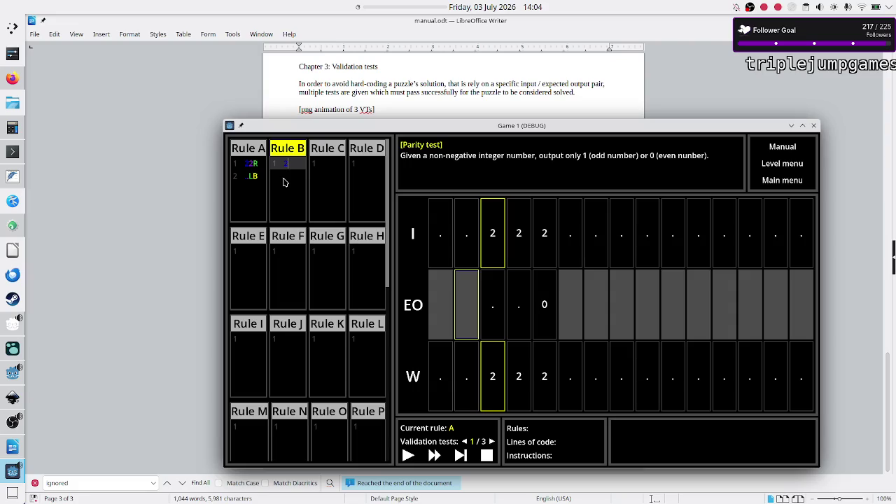
key(alt+F4)
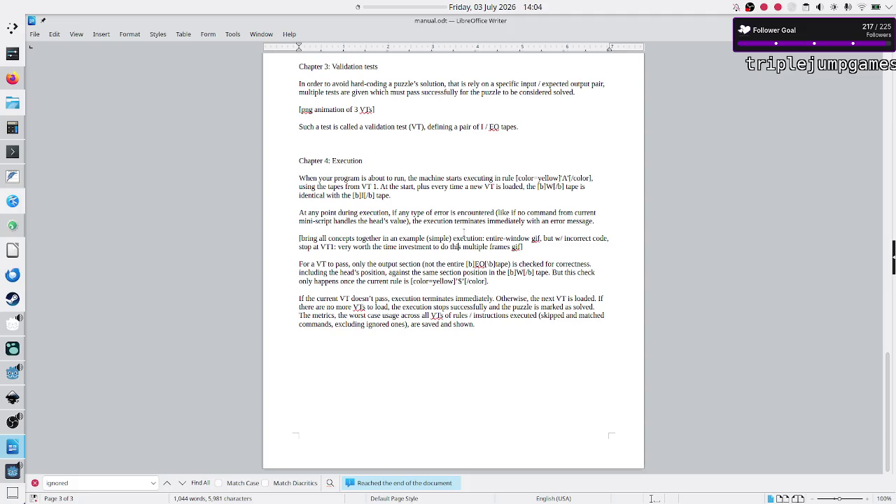
key(alt+Tab)
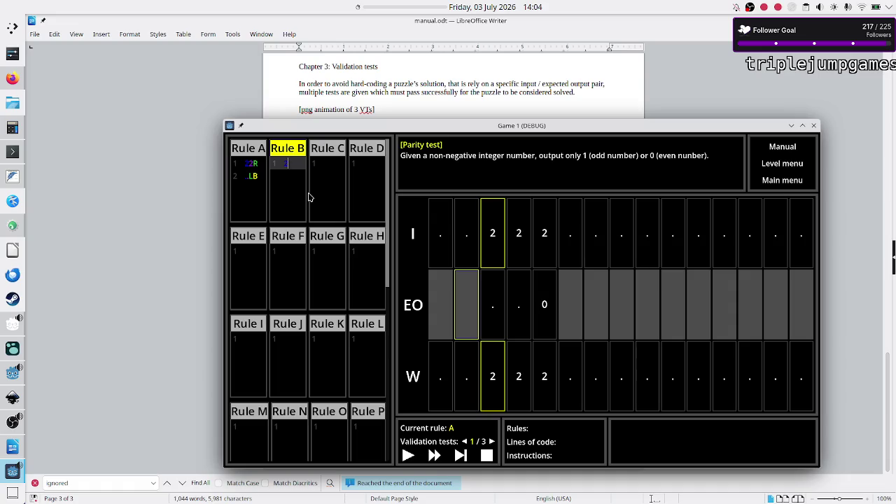
- Clear Rule B's code and rewrite Rule A as the single line 22RB
text(0)
key(BackSpace)
key(BackSpace)
click(256, 195)
key(BackSpace)
key(BackSpace)
key(BackSpace)
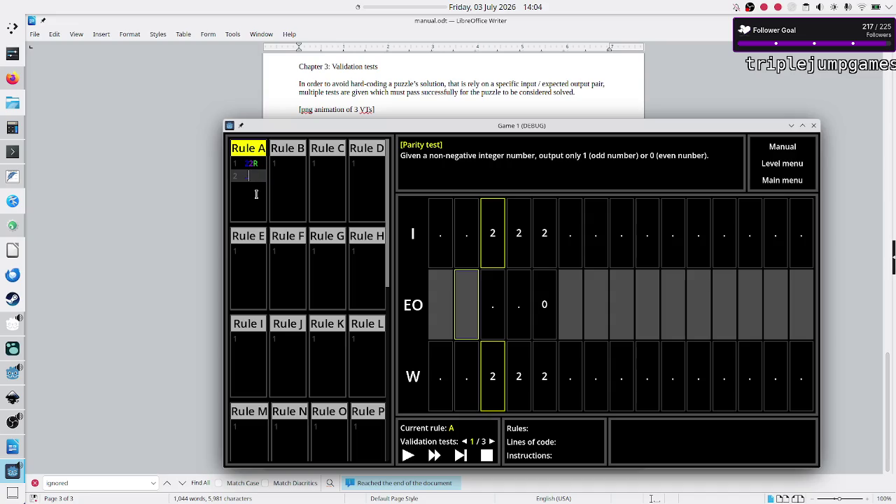
text(22R)
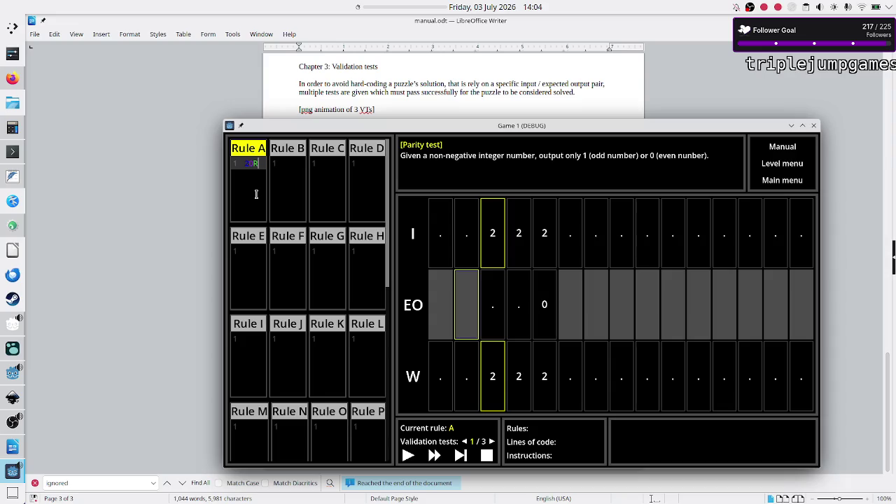
key(Return)
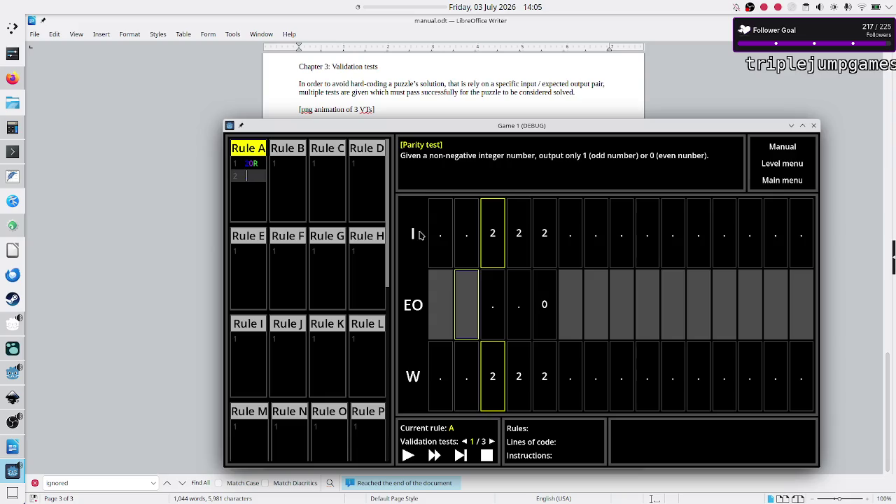
key(BackSpace)
text(B)
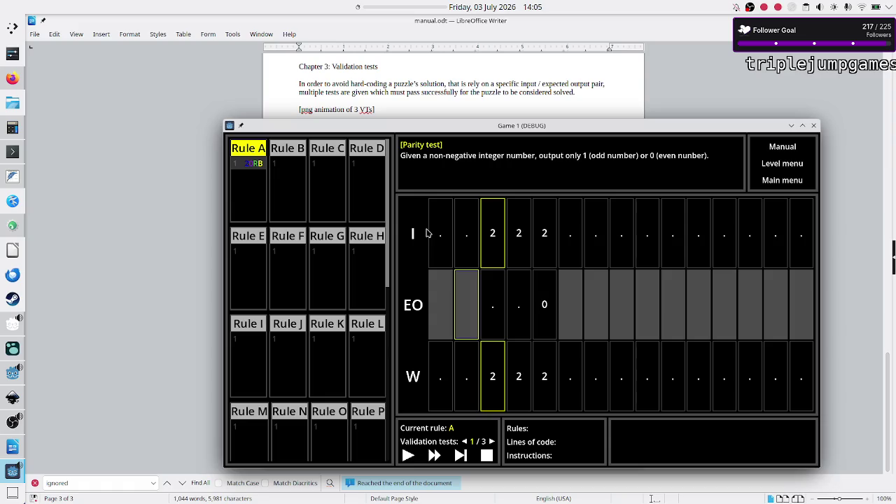
- Enter 2L and .$ as Rule B's two lines, then move the game window up-left
click(294, 176)
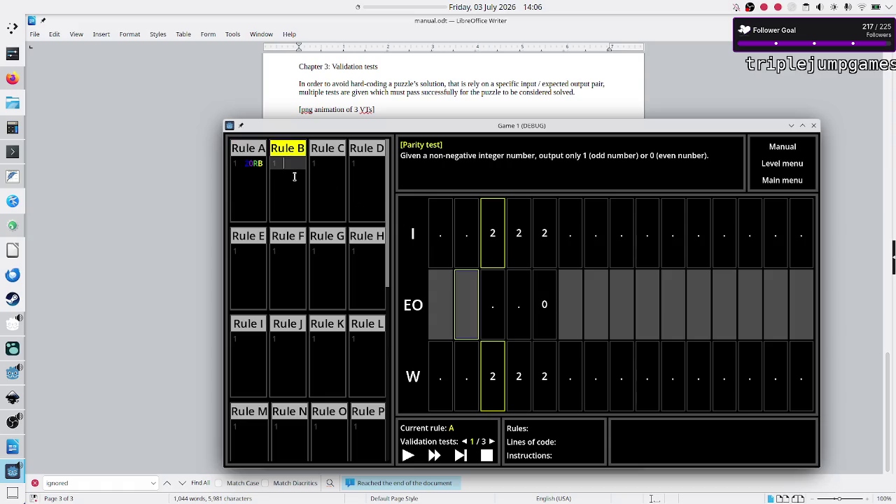
text(2)
text(L)
key(Return)
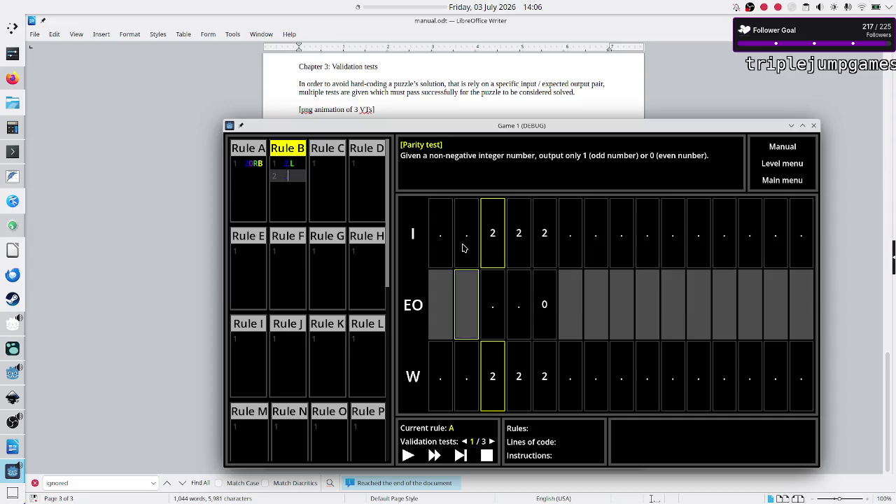
text(.)
text($)
mouse_move(566, 131)
mouse_down()
mouse_move(503, 92)
mouse_move(513, 85)
mouse_up()
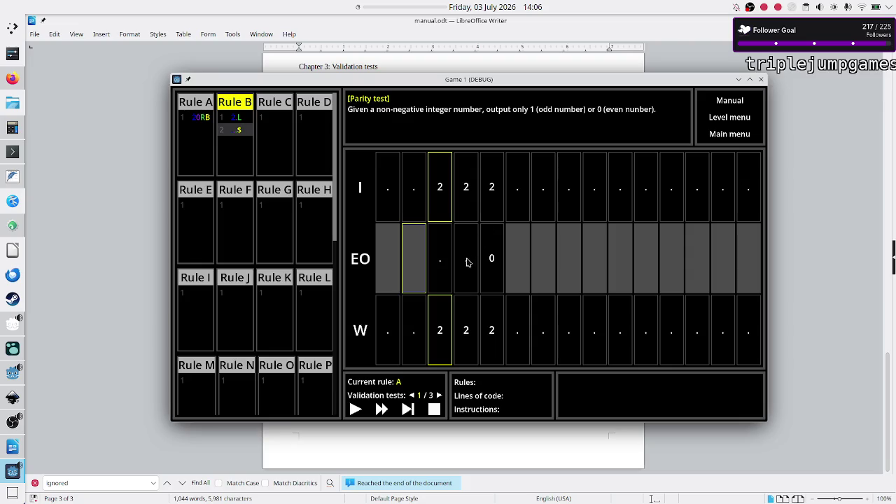
- Step the program once, stop it, then step again from the start
click(272, 218)
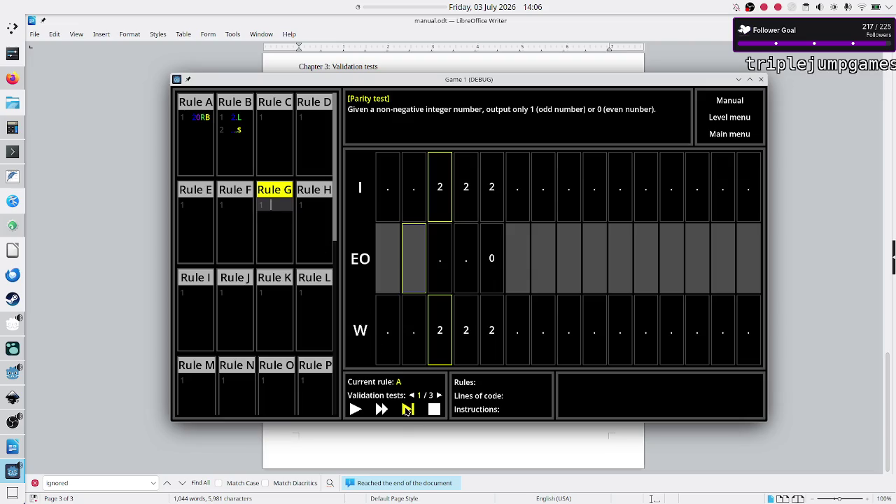
click(408, 411)
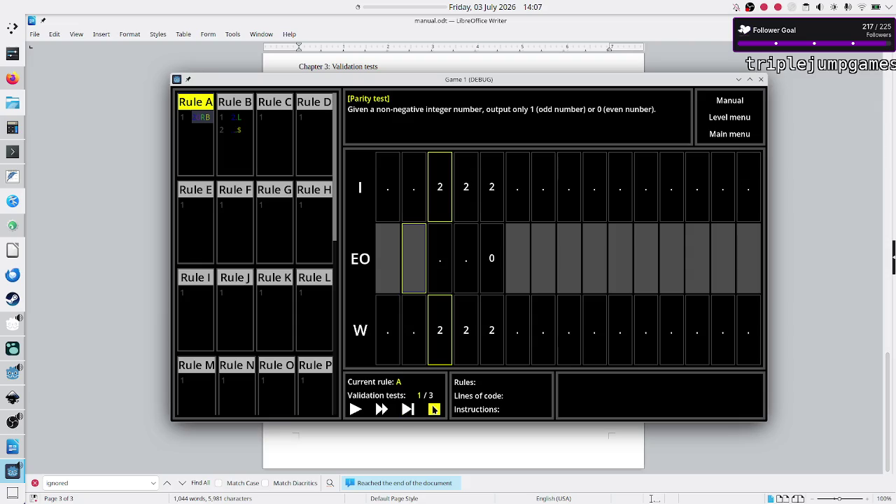
click(434, 409)
click(252, 156)
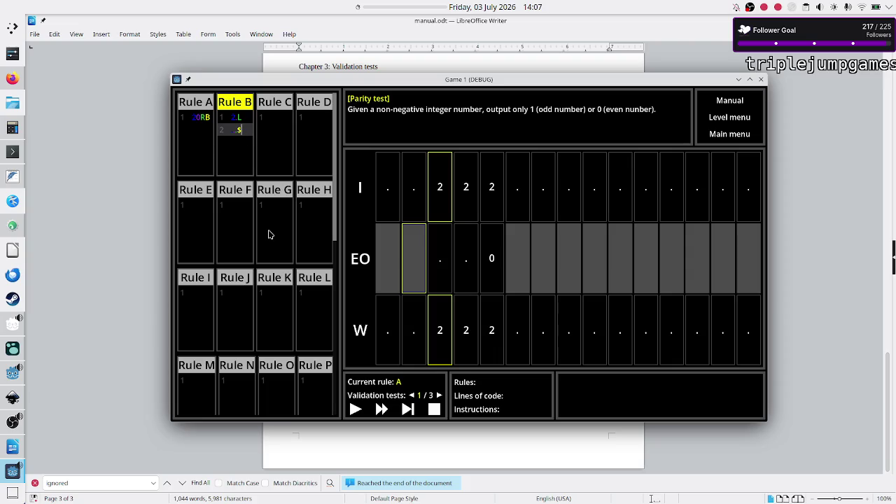
click(409, 413)
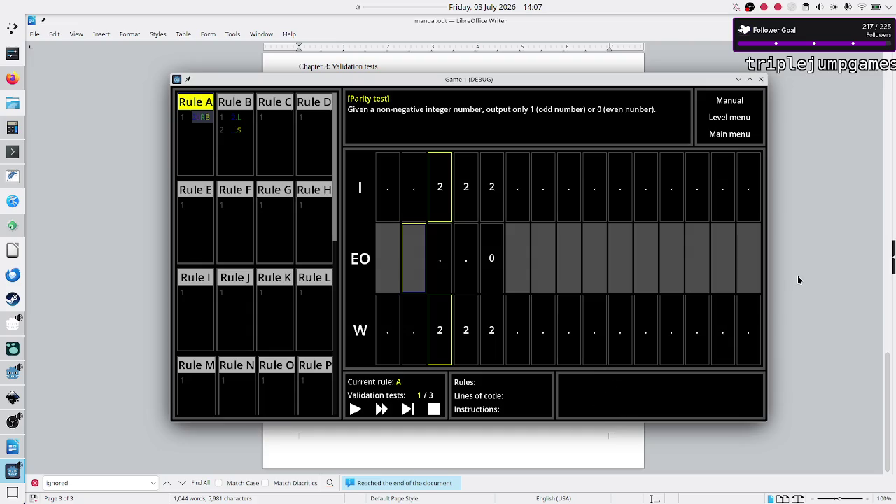
- Take a Spectacle screenshot of the active game window
key(Print)
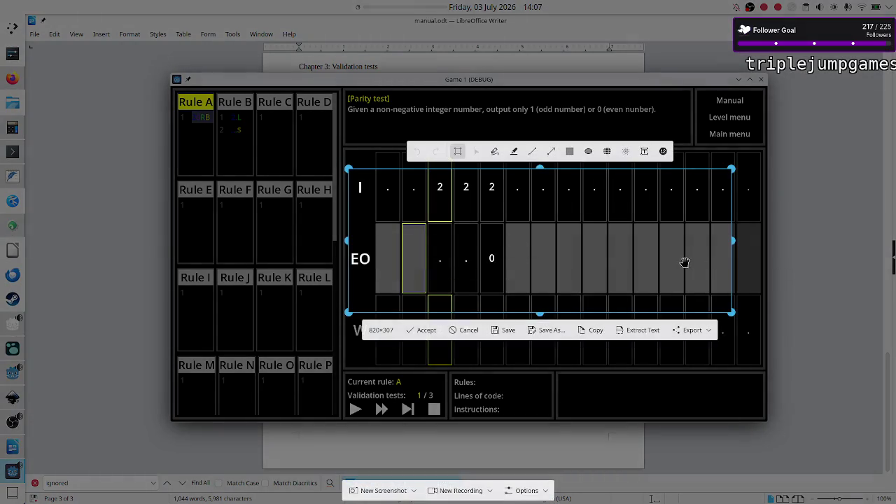
mouse_move(562, 244)
mouse_down()
mouse_move(490, 247)
mouse_move(409, 227)
mouse_move(385, 183)
mouse_move(398, 180)
mouse_move(458, 278)
mouse_move(483, 282)
mouse_move(493, 259)
mouse_up()
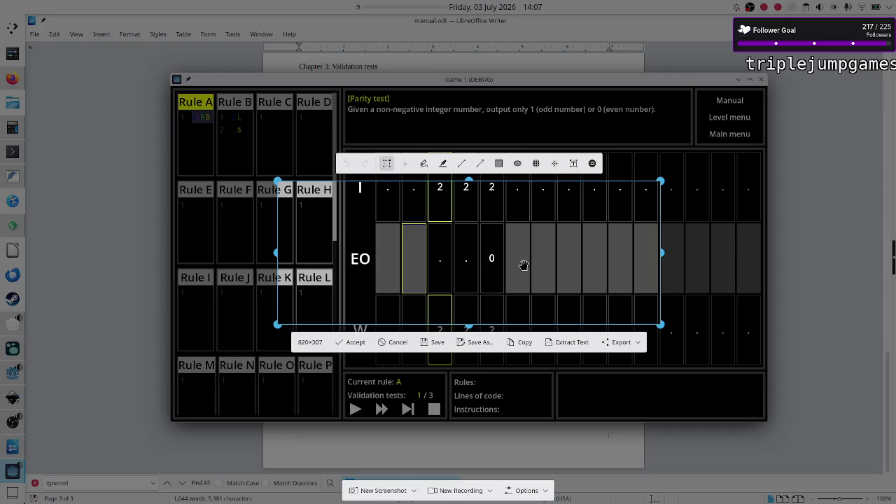
click(415, 492)
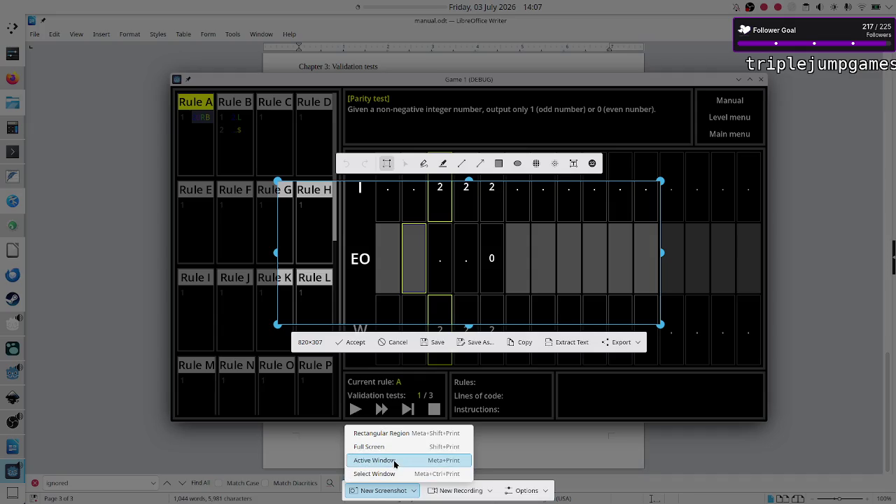
click(394, 464)
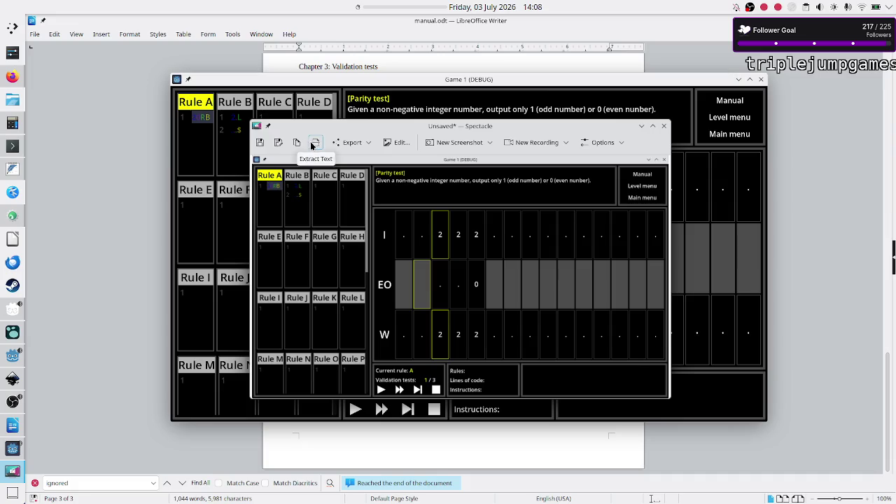
- Save the capture as Execution_1.png, then advance the program one step
click(279, 142)
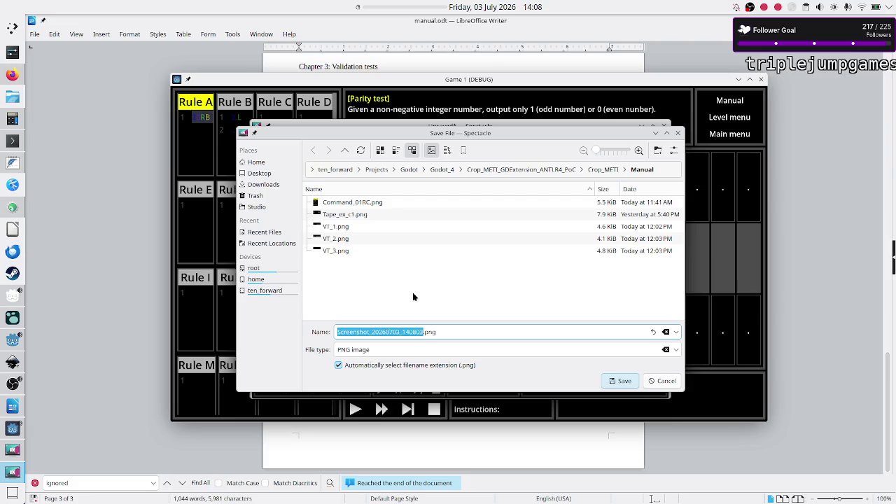
click(449, 333)
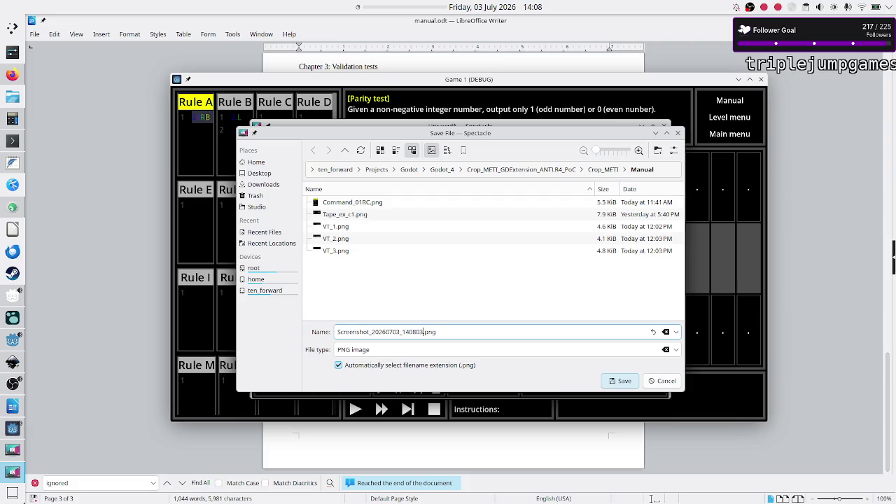
key(BackSpace)
key(BackSpace)
key(BackSpace)
text(Execut)
text(ion_1)
key(Return)
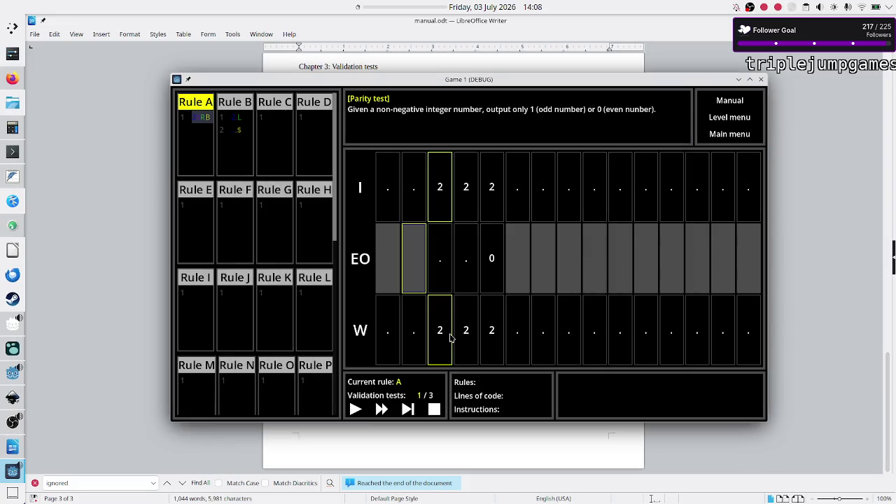
click(410, 411)
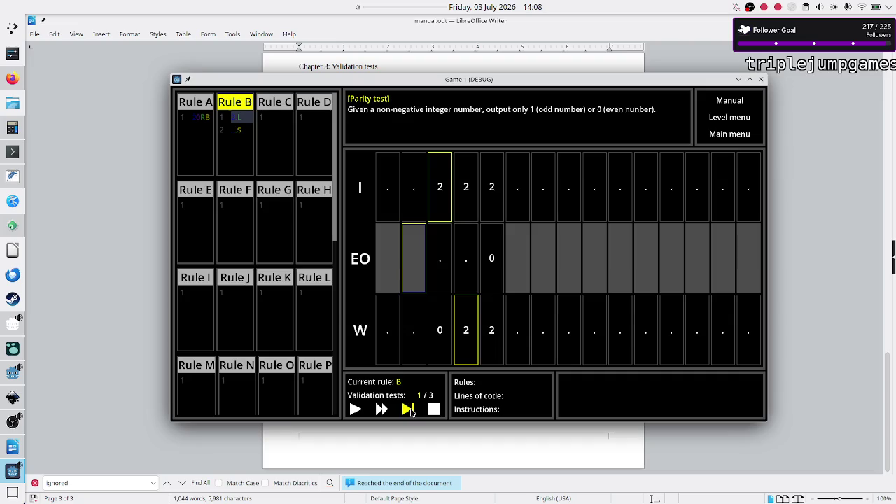
- Capture the active game window again with Spectacle
key(Print)
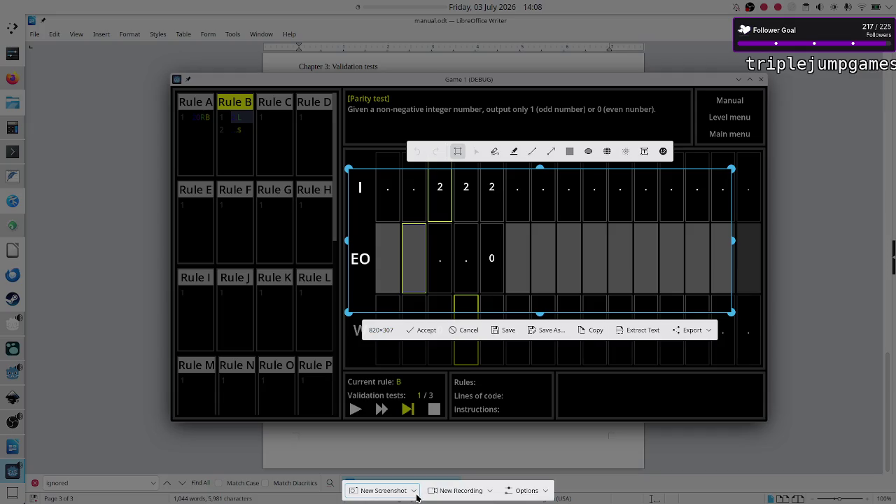
click(416, 494)
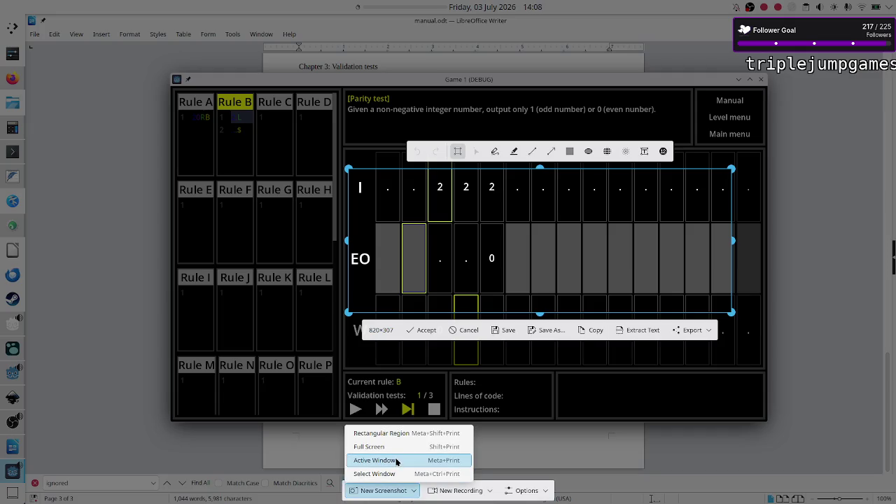
click(396, 461)
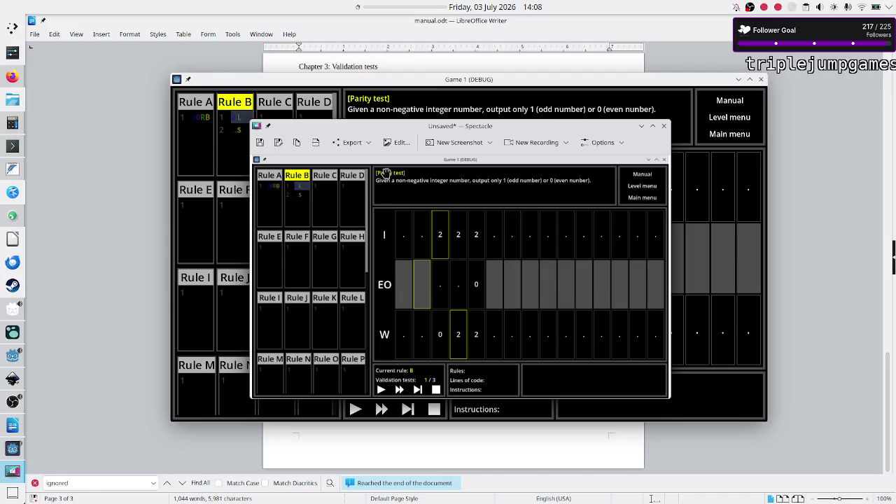
- Save the capture as Execution_2.png, then advance the program one step
click(280, 143)
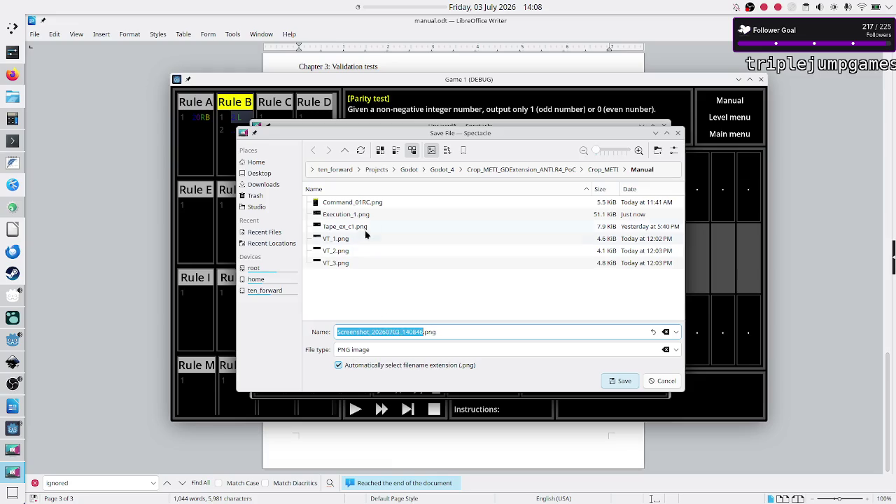
click(369, 215)
click(369, 332)
key(Delete)
text(2)
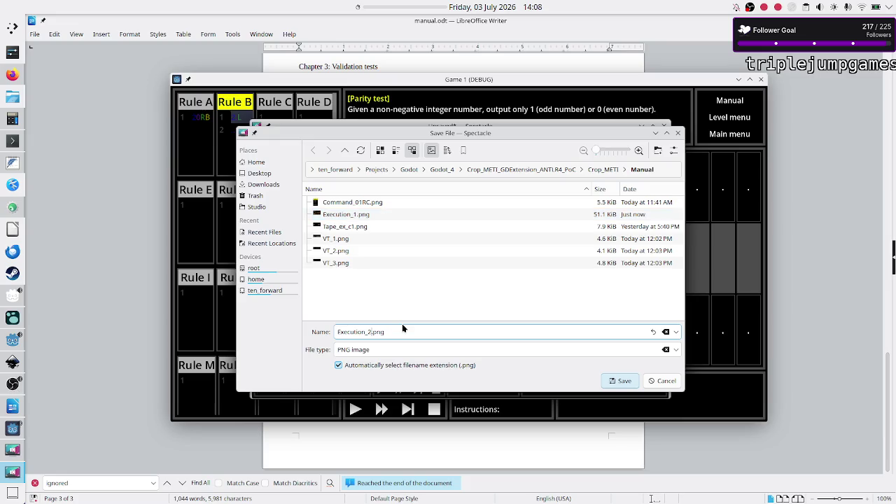
key(Return)
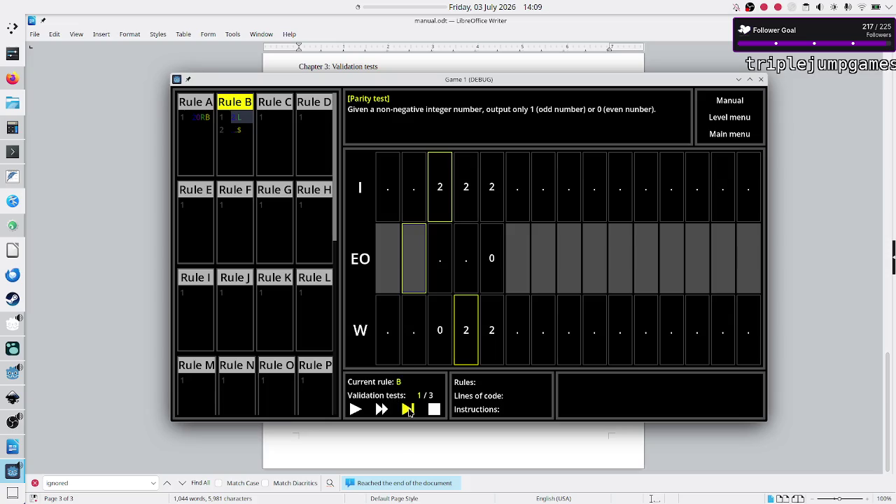
click(408, 410)
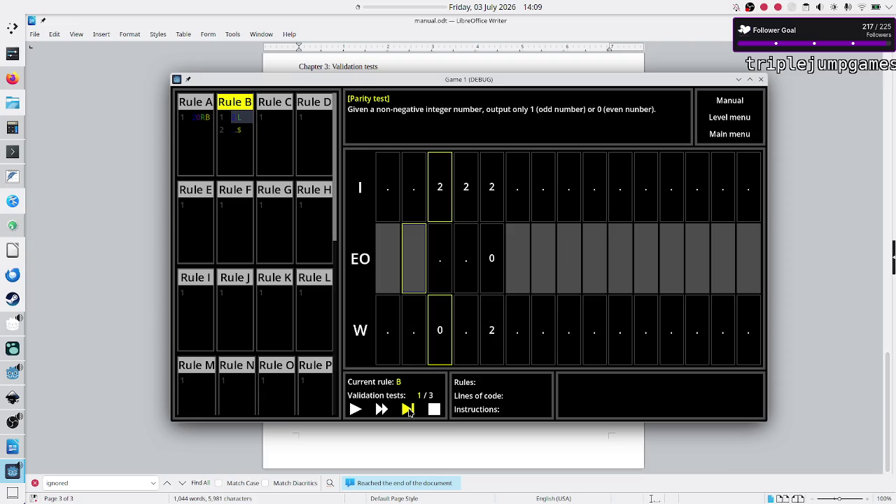
- Take another Spectacle capture of the active game window
key(Print)
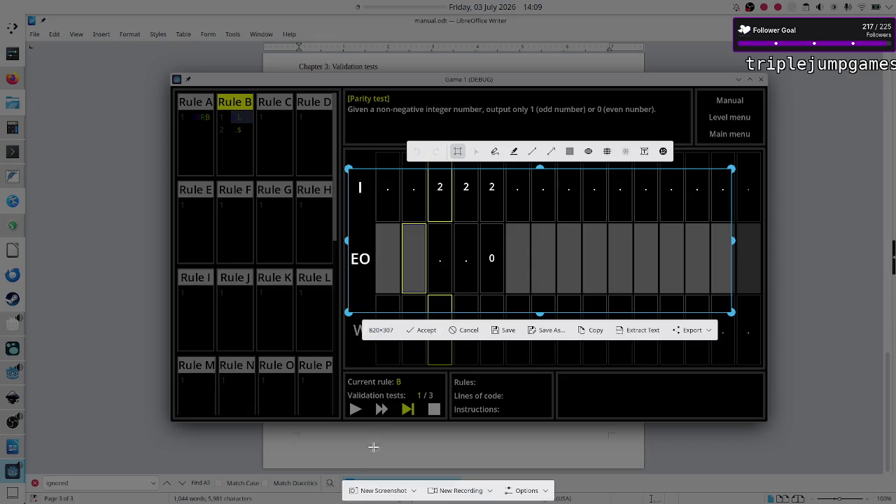
click(416, 489)
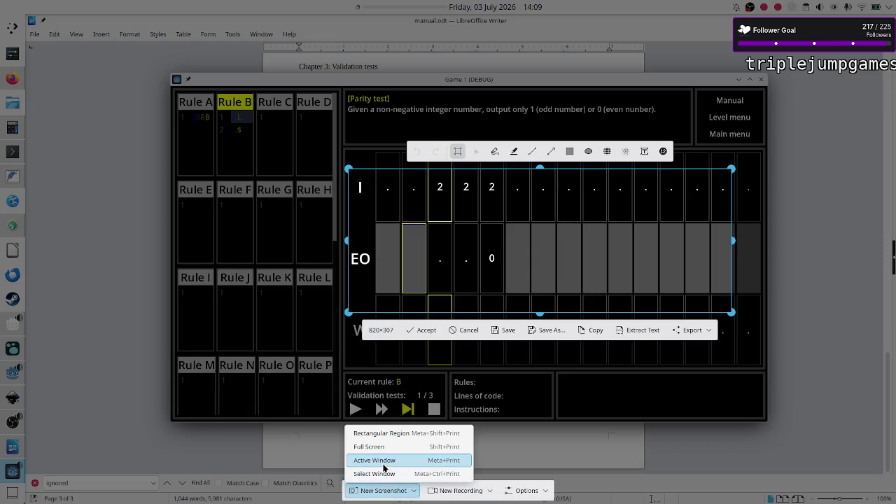
click(391, 460)
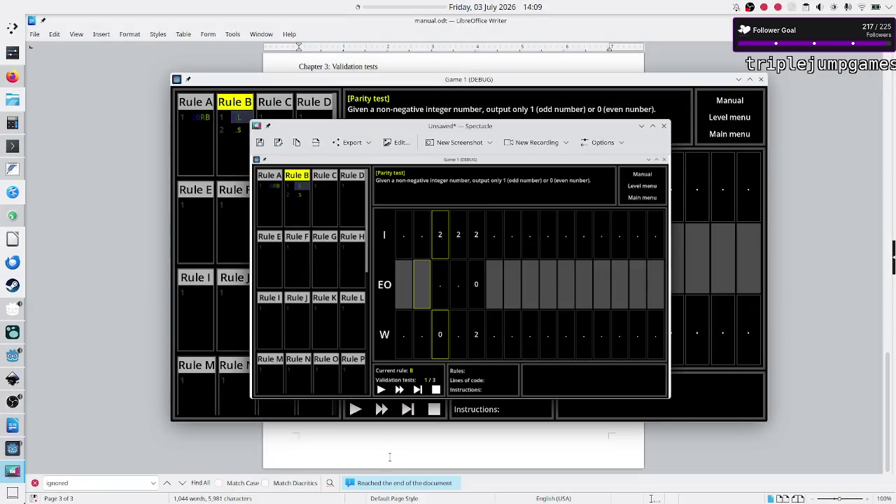
- Save it as Execution_3.png, then advance the program one more step
click(278, 145)
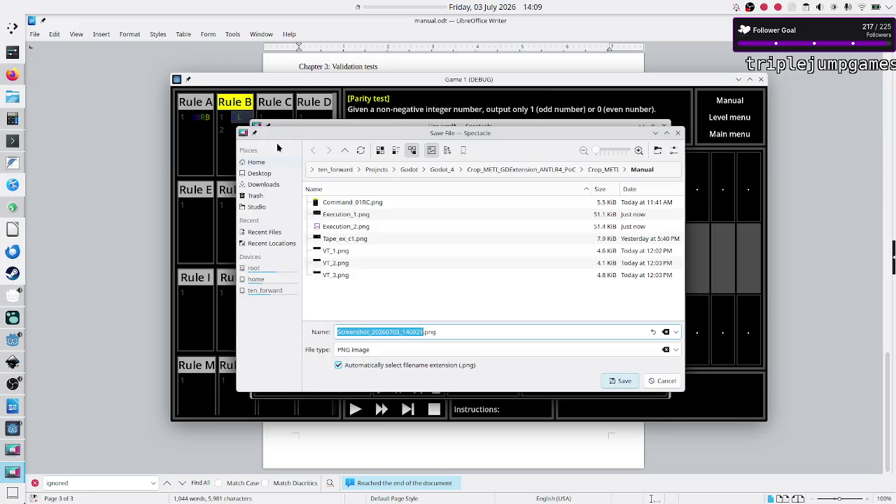
click(366, 229)
click(372, 332)
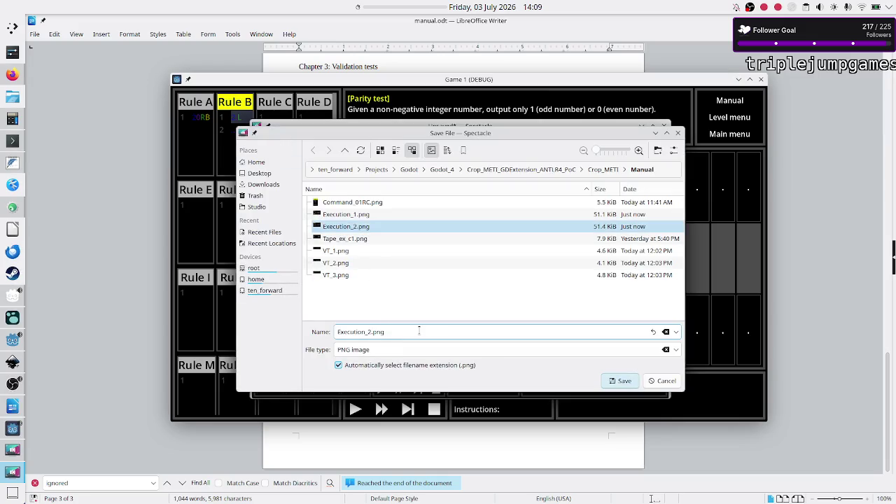
key(BackSpace)
text(3)
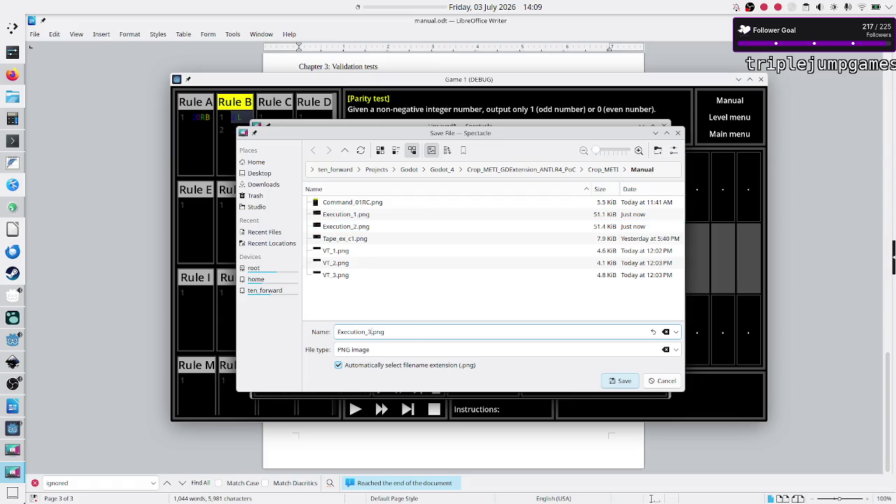
key(Return)
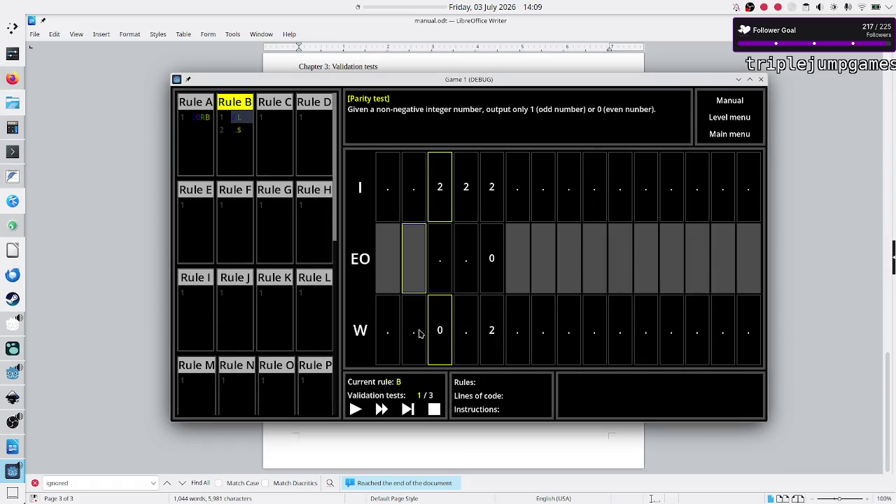
click(408, 409)
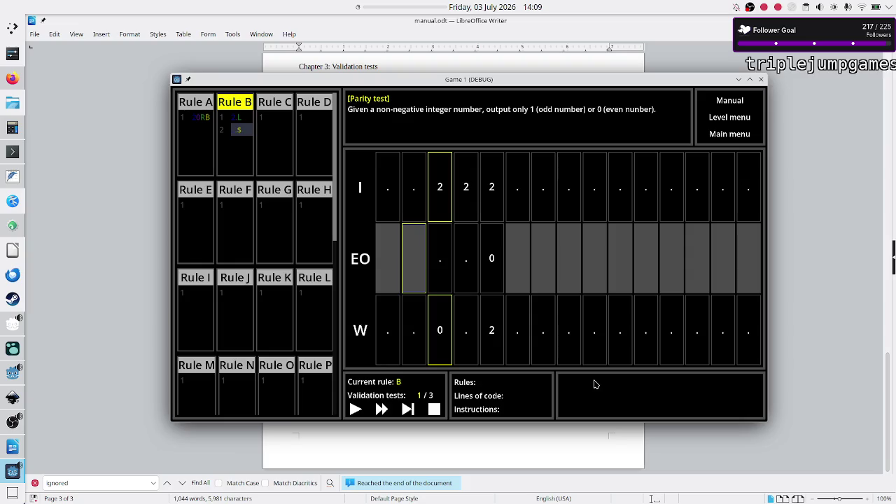
- Capture the active game window and save it as Execution_4.png in the Manual folder
key(super+shift+Print)
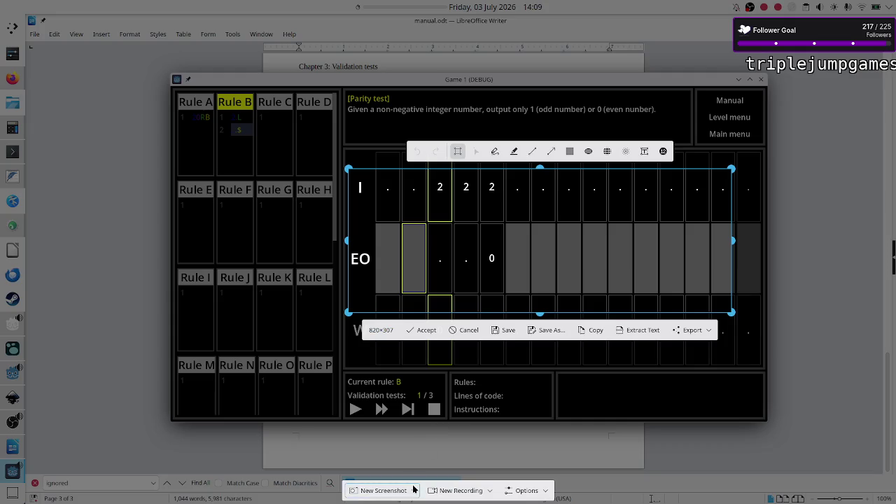
click(416, 492)
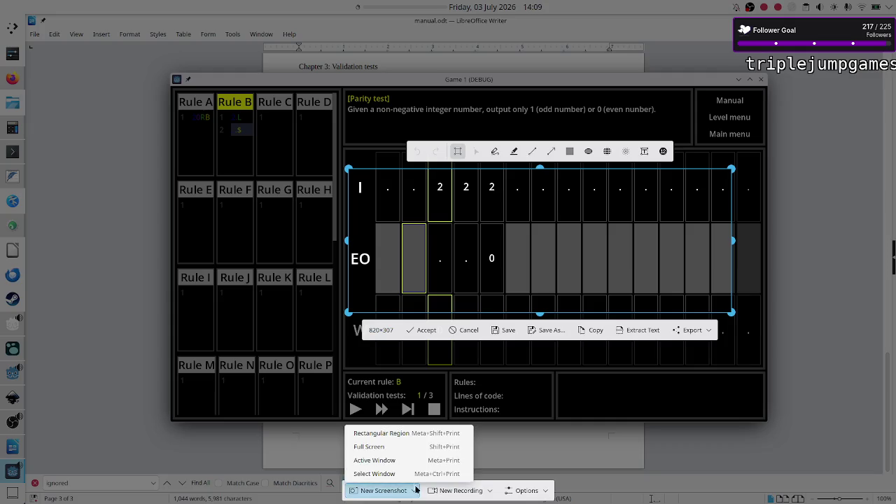
click(383, 461)
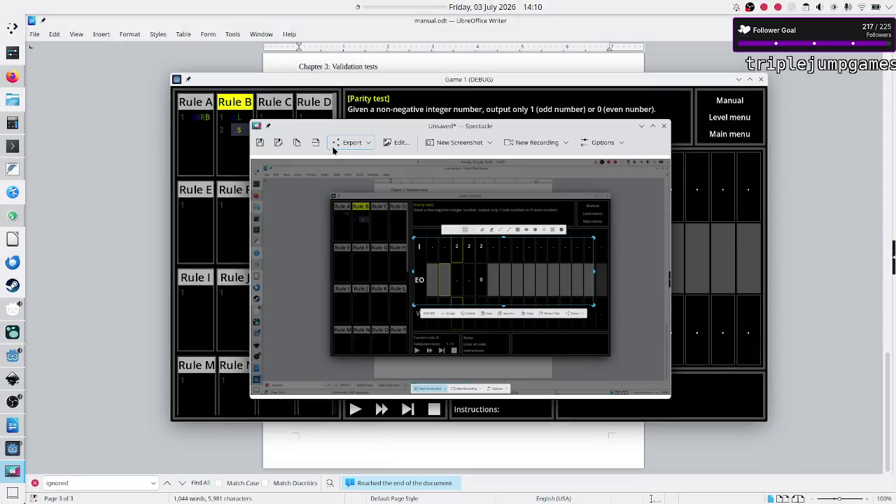
click(279, 145)
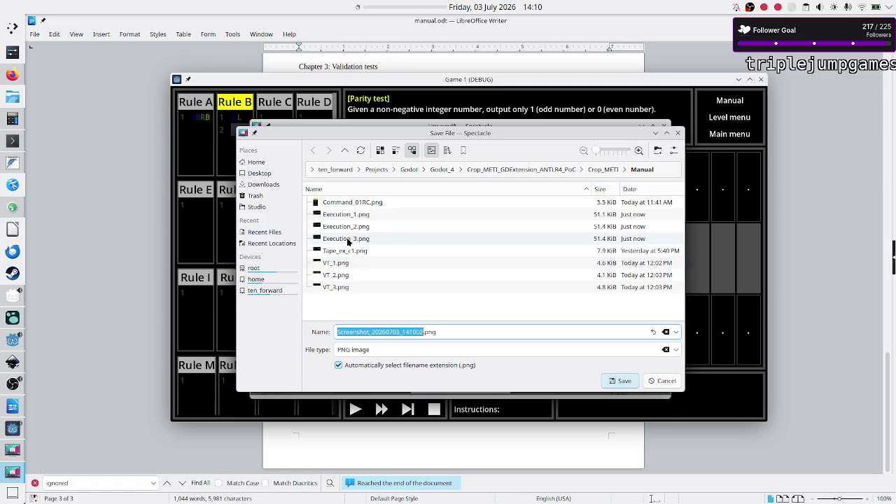
click(348, 239)
click(373, 331)
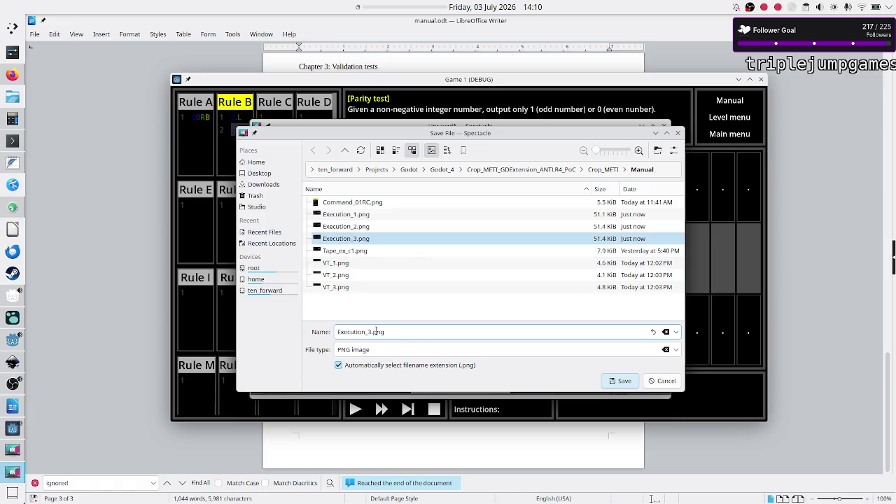
key(Delete)
text(4)
key(Return)
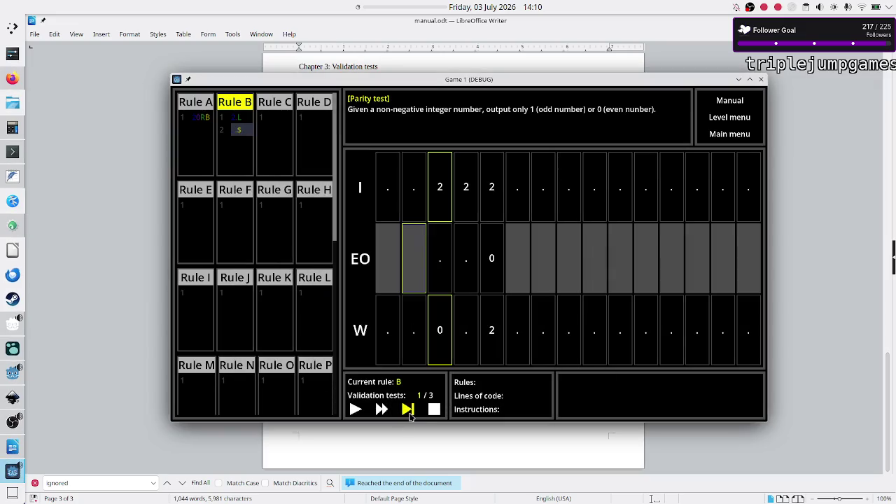
- Step the program once, save a new window capture as Execution_5.png, and maximize the game
click(410, 413)
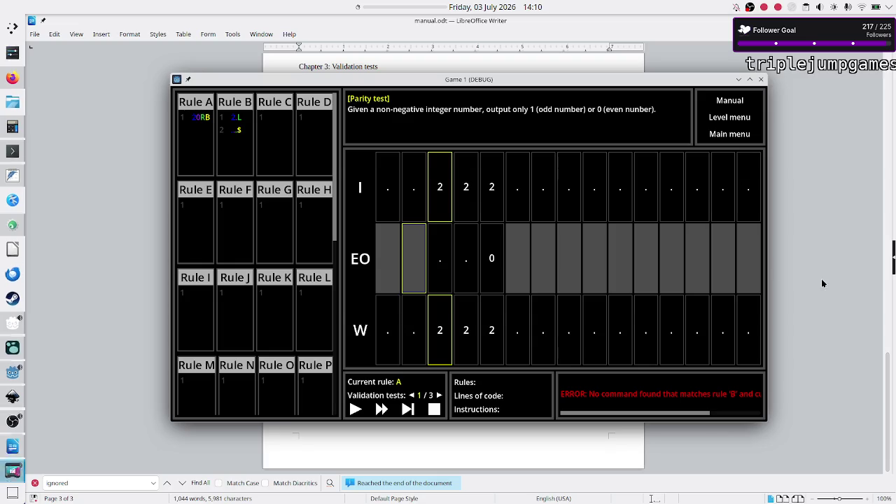
key(Print)
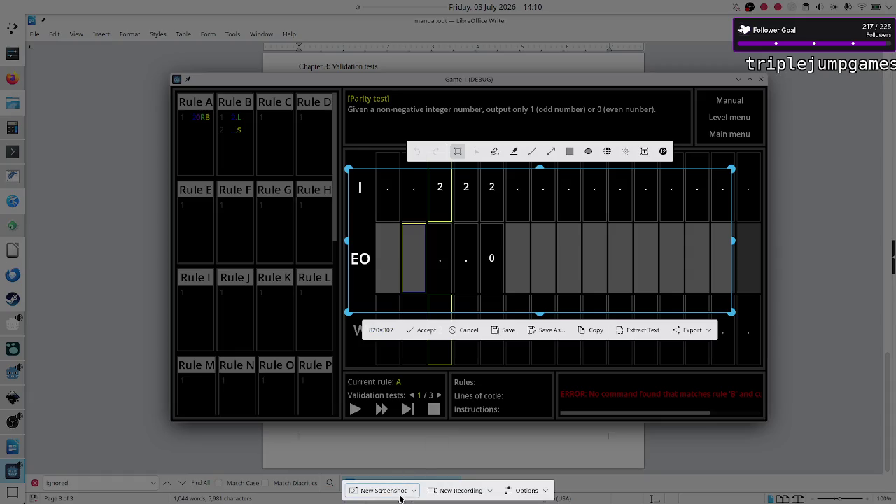
click(399, 494)
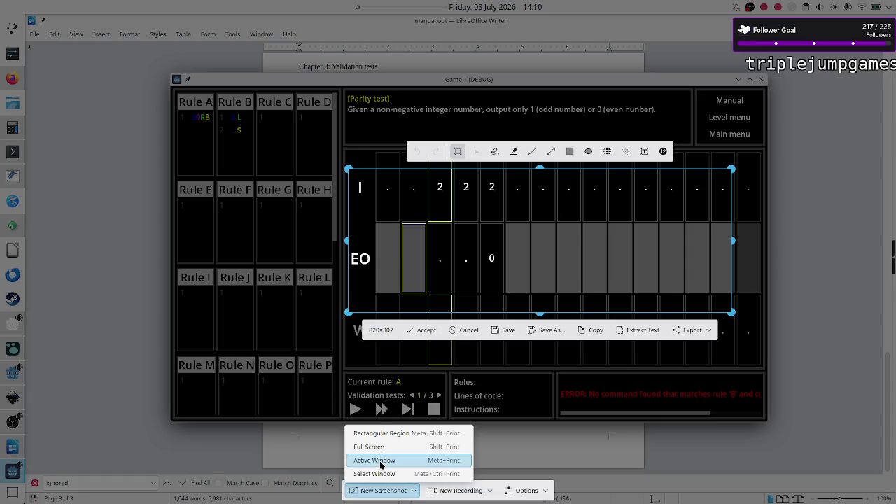
click(380, 459)
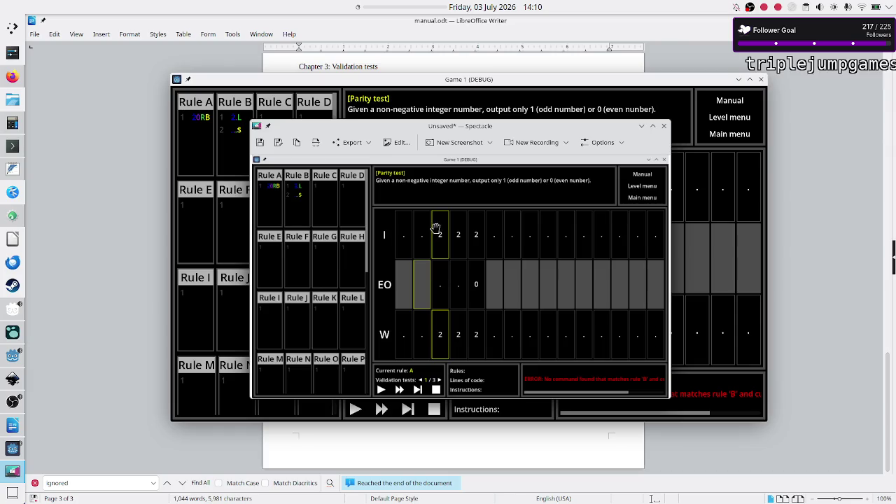
click(279, 144)
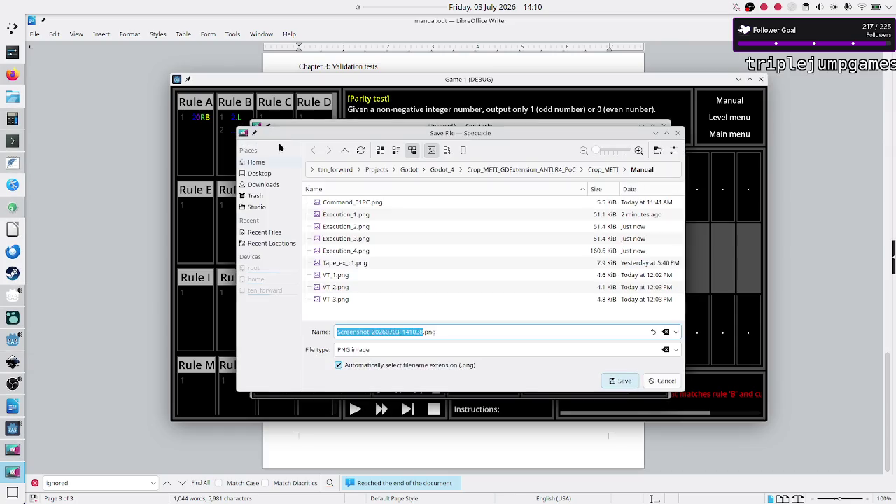
click(372, 250)
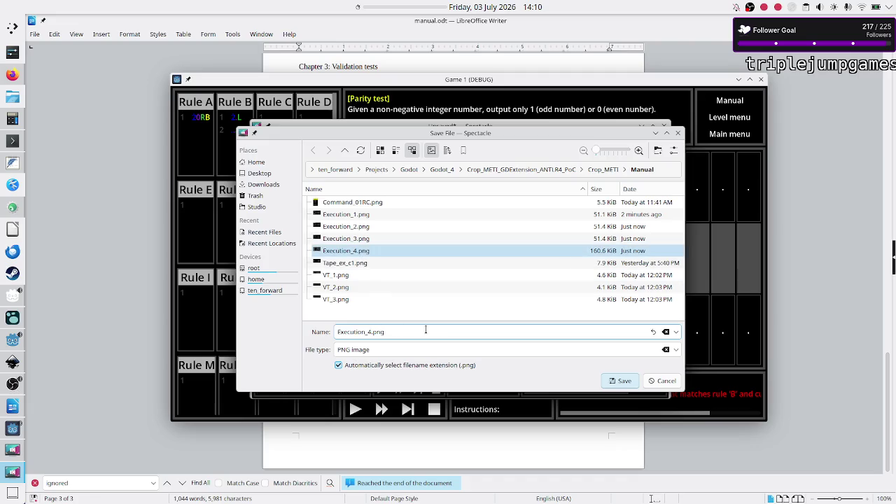
key(BackSpace)
text(5)
key(Return)
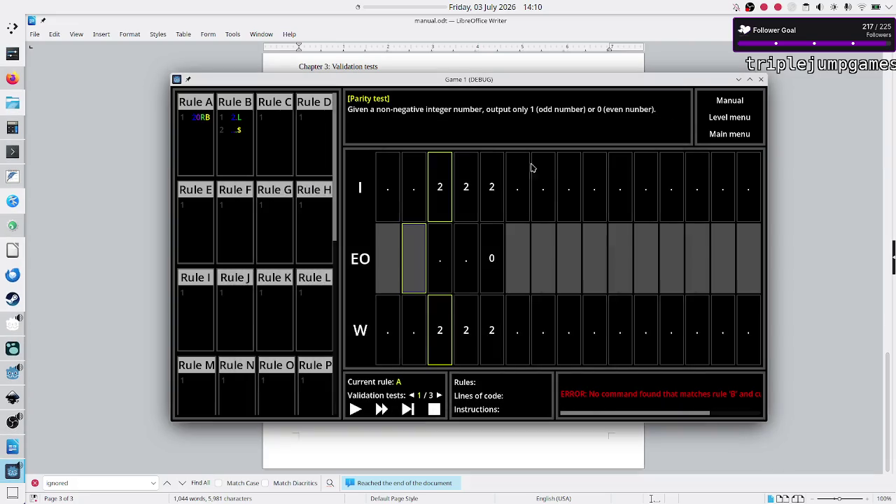
double_click(539, 86)
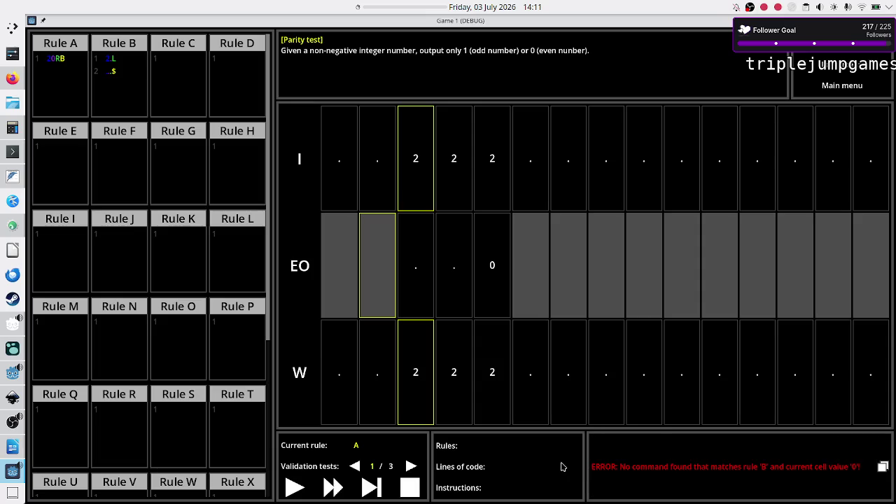
- Stop the parity test, step it until the rule B error appears, then restart from rule A
click(418, 487)
click(371, 488)
click(371, 488)
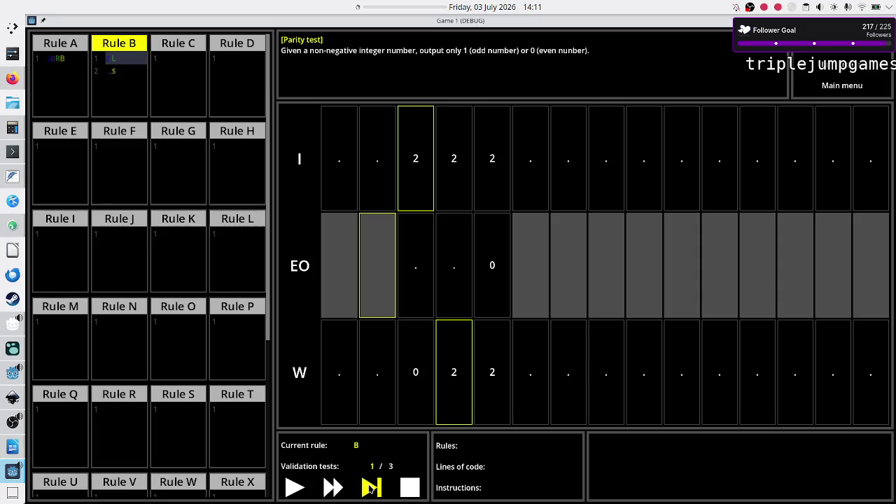
click(371, 488)
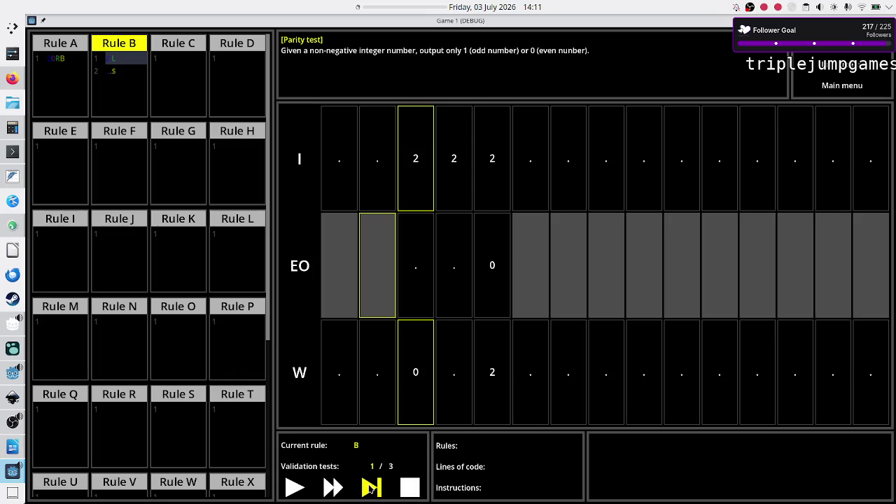
click(371, 488)
click(371, 488)
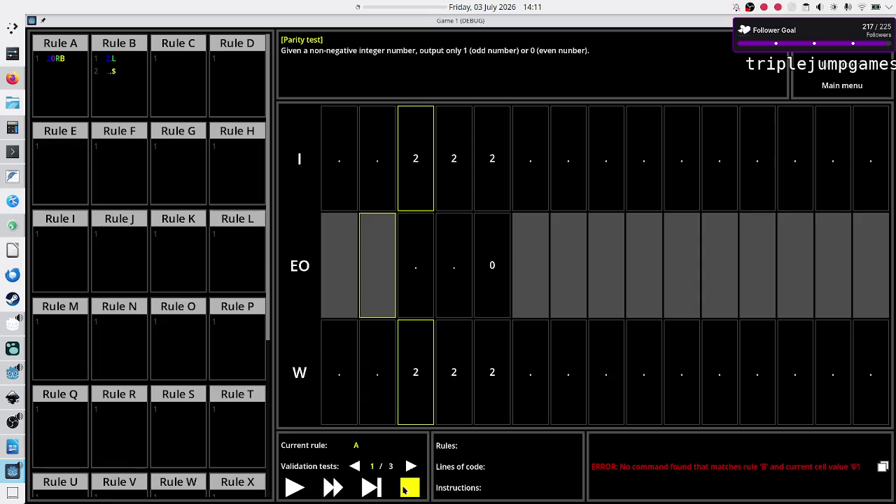
click(371, 488)
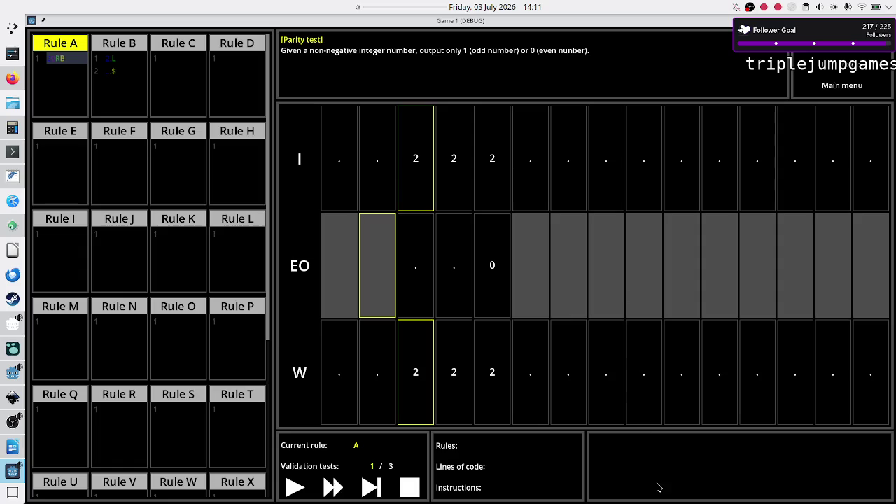
key(super+shift+Print)
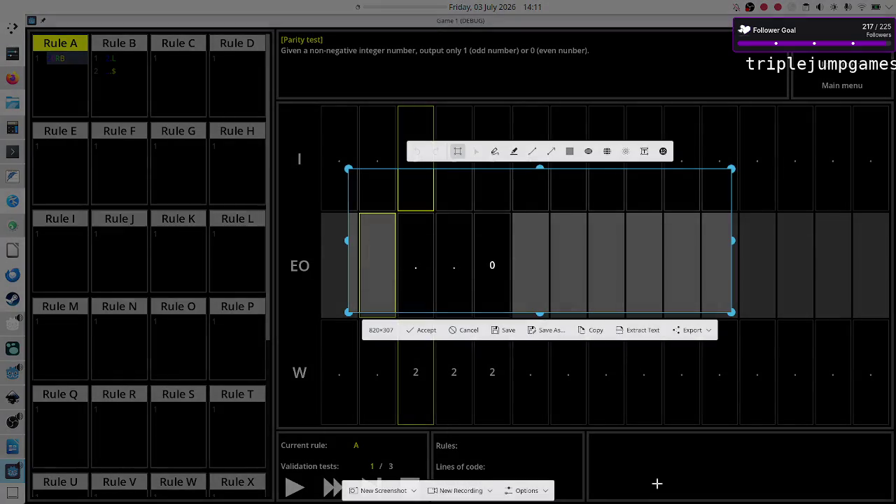
- Overwrite Execution_1.png with a capture of the game window, then step the program once
click(415, 492)
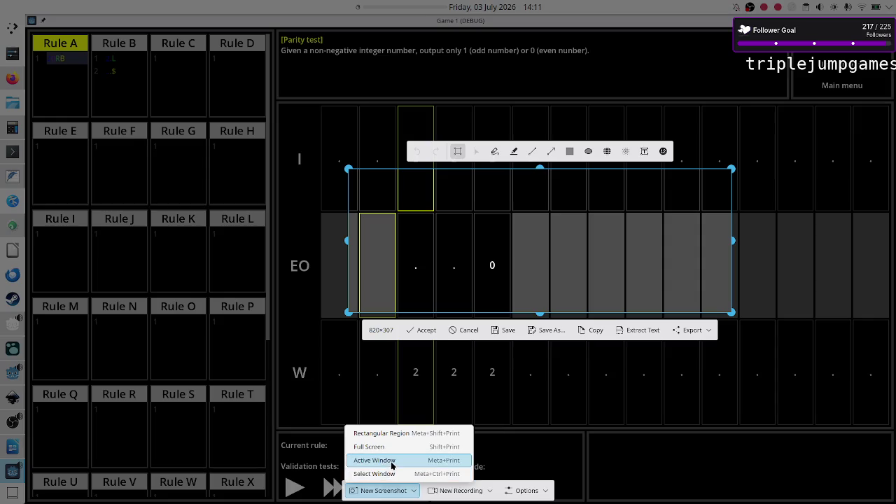
click(375, 460)
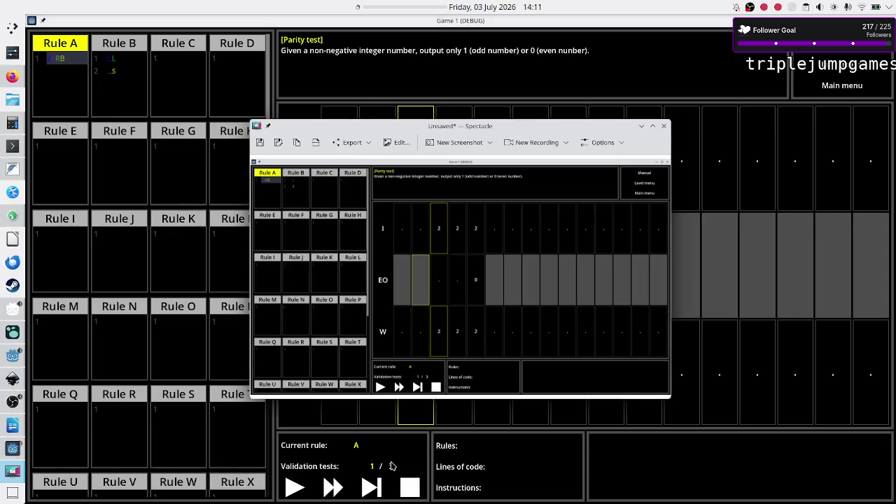
click(279, 144)
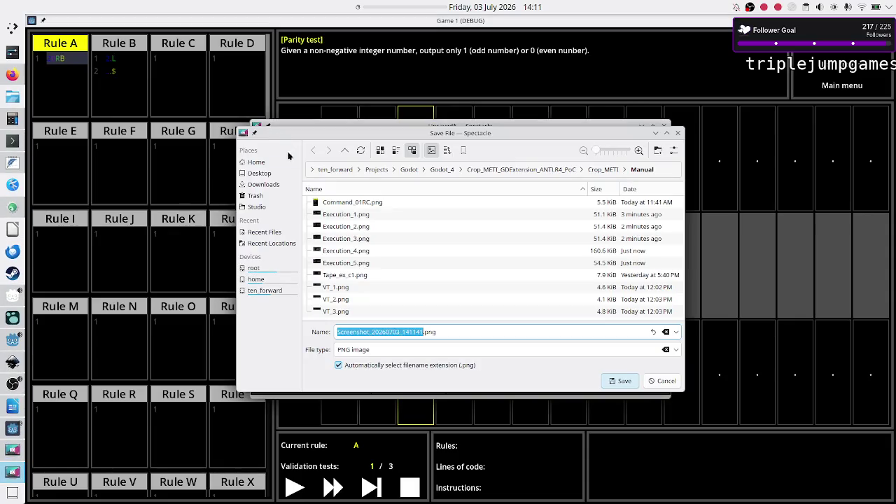
click(349, 215)
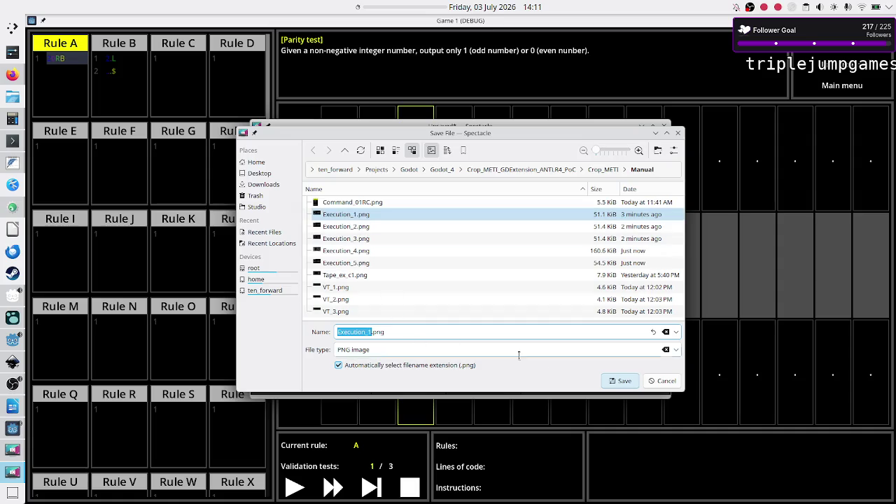
click(620, 381)
click(511, 283)
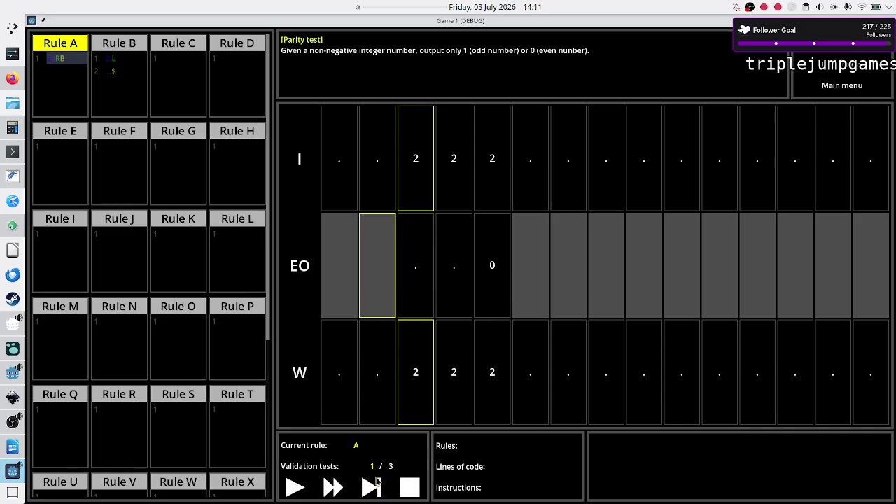
click(371, 488)
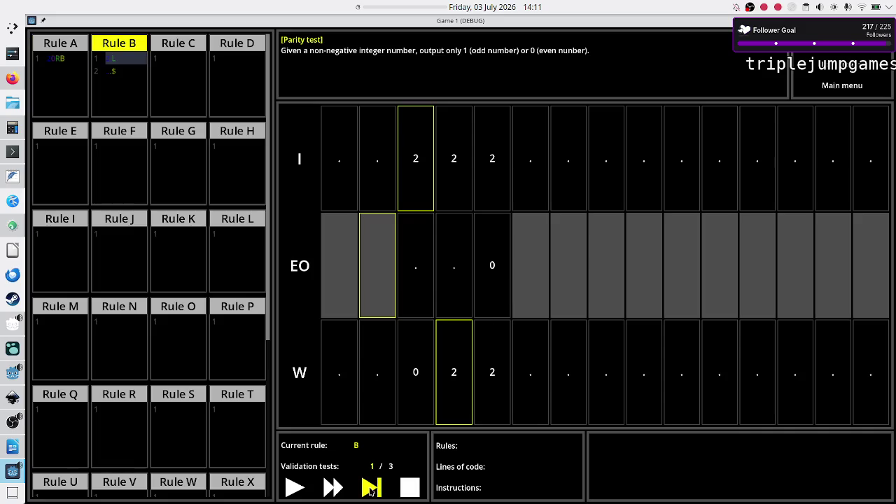
- Capture the game window again, overwrite Execution_2.png with it, and step once more
key(super+shift+Print)
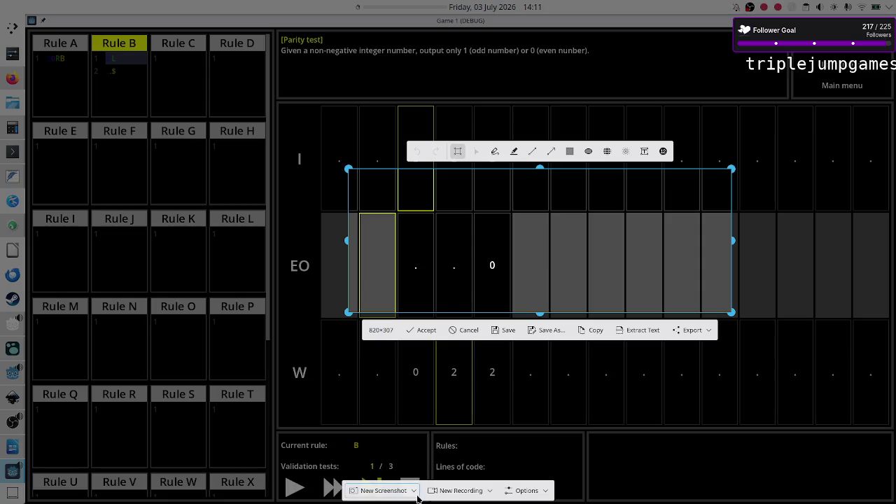
click(416, 492)
click(382, 462)
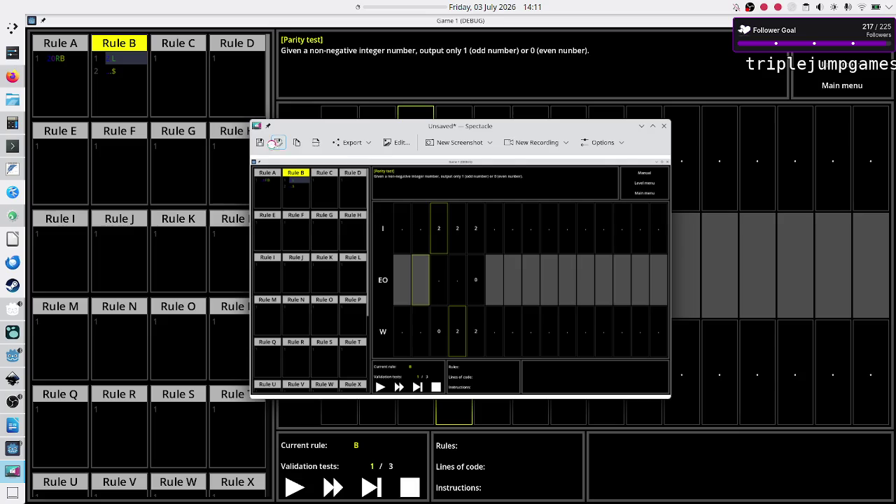
click(278, 142)
click(358, 226)
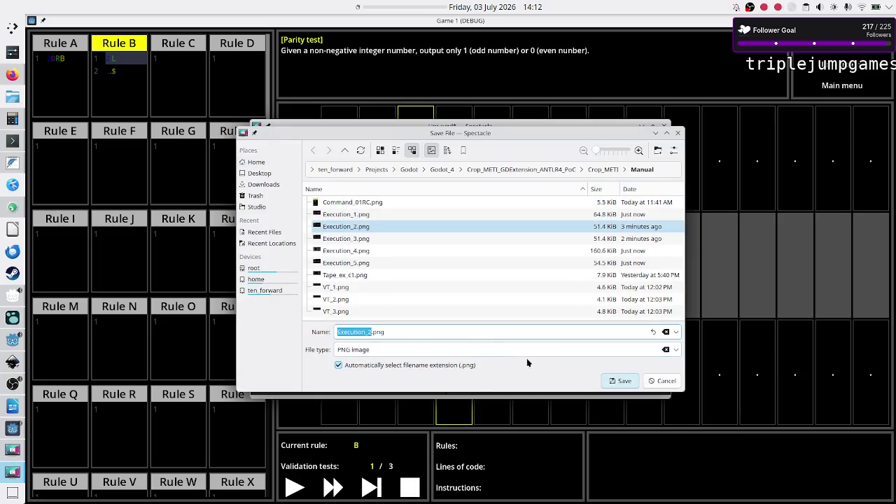
click(616, 382)
click(514, 282)
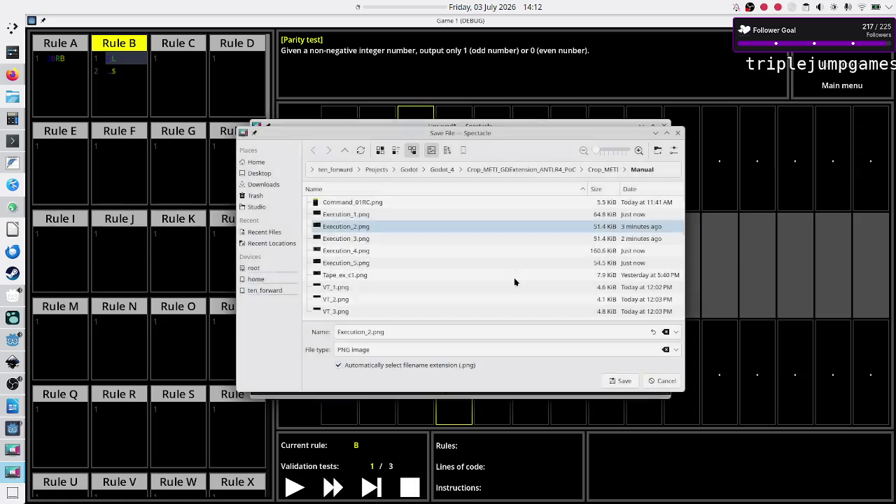
click(373, 487)
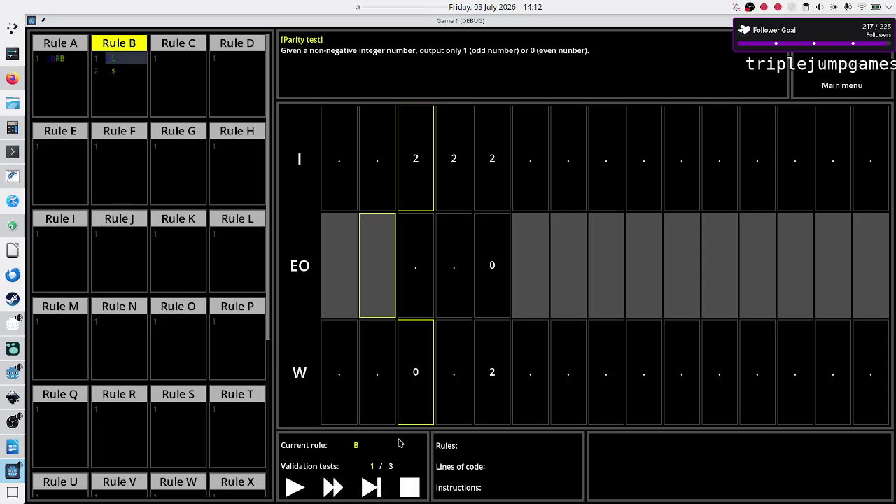
- Overwrite Execution_3.png with a capture of the game window, then step the program once
key(Print)
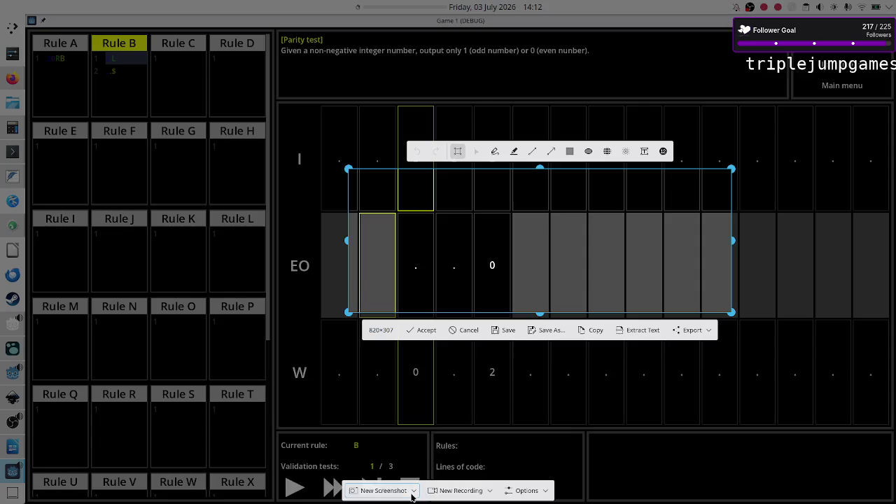
click(413, 490)
click(391, 467)
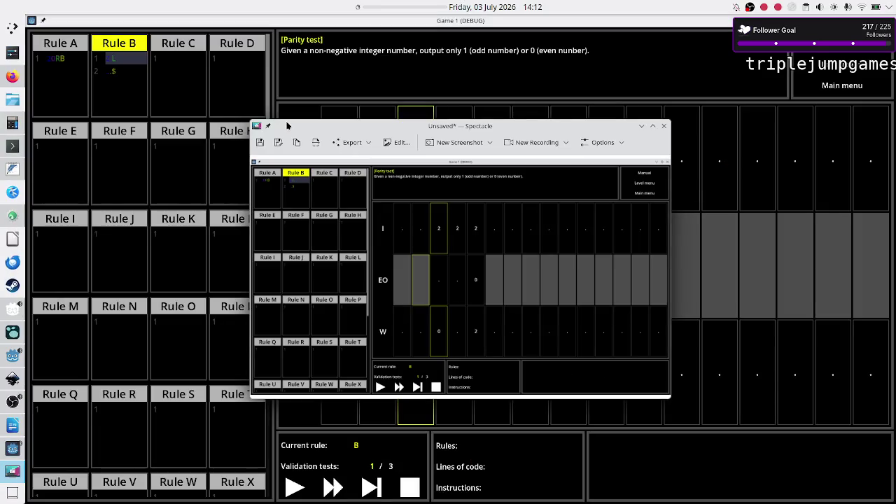
click(280, 145)
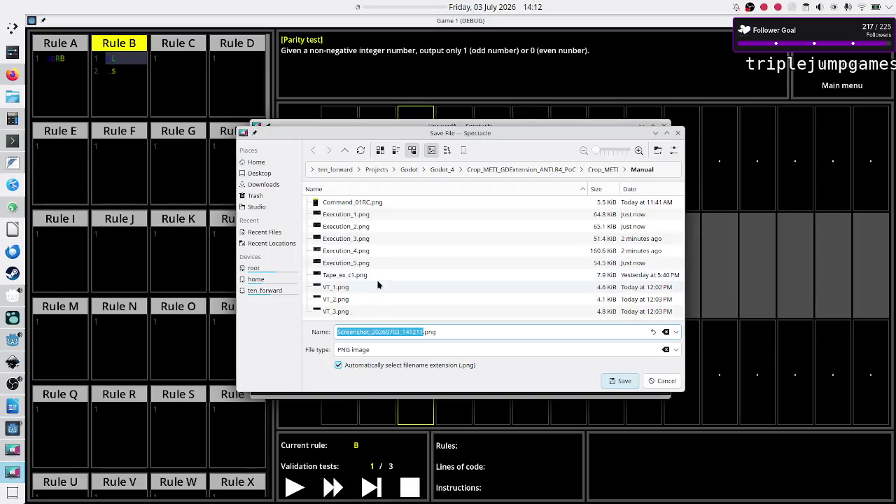
click(374, 241)
click(625, 382)
click(513, 281)
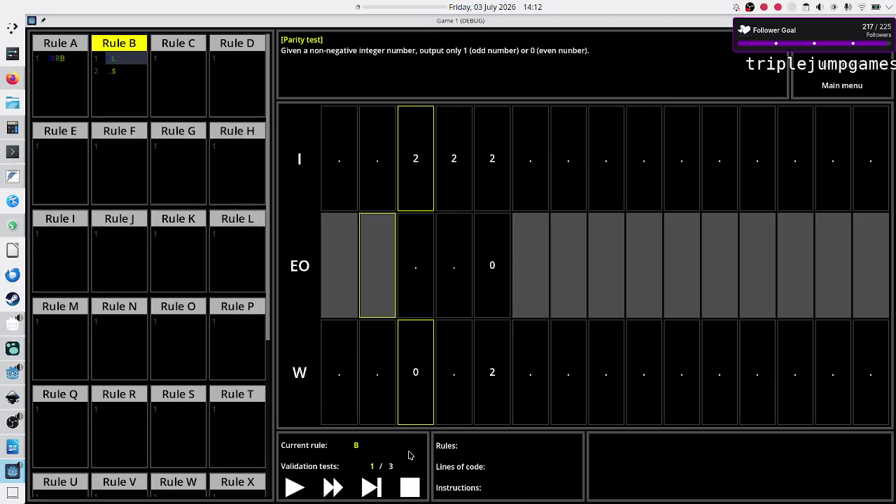
click(376, 492)
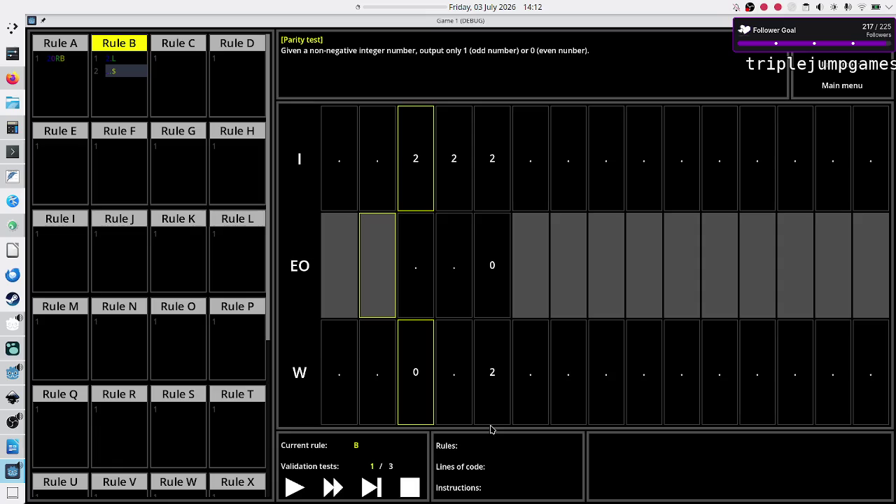
- Take another window capture, cancel its save as faulty, and close Spectacle unsaved
key(super+shift+Print)
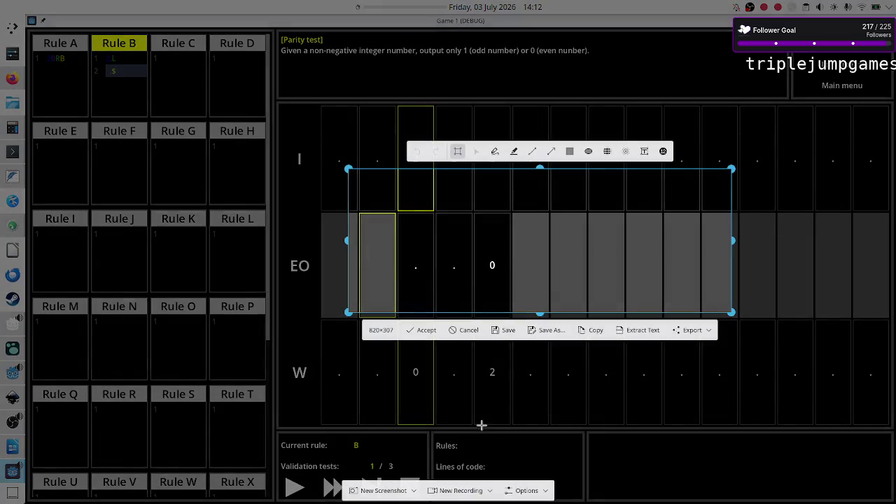
click(415, 493)
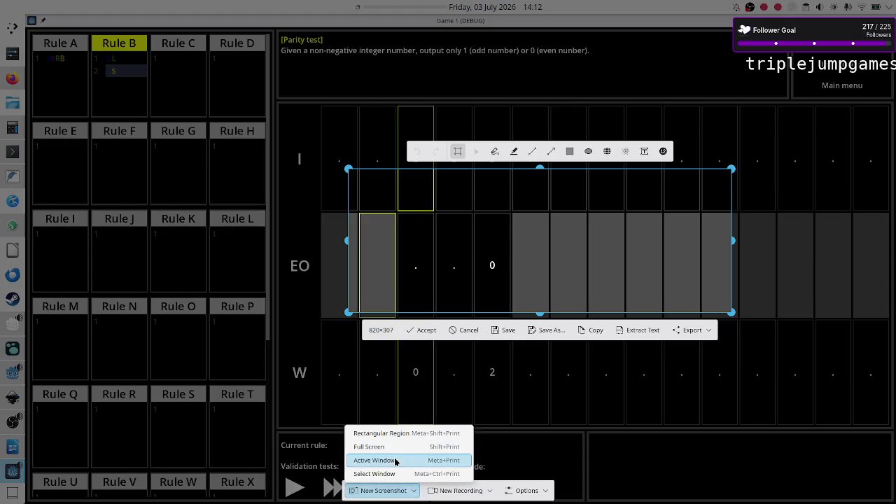
click(392, 460)
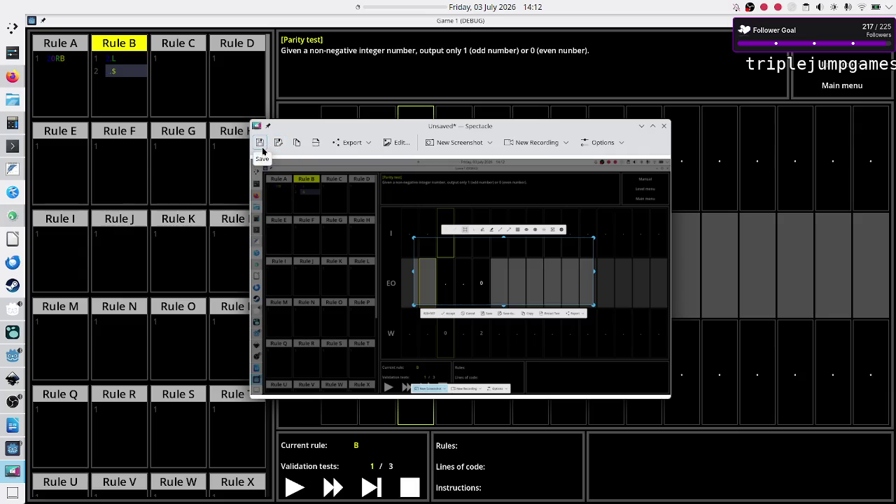
click(260, 144)
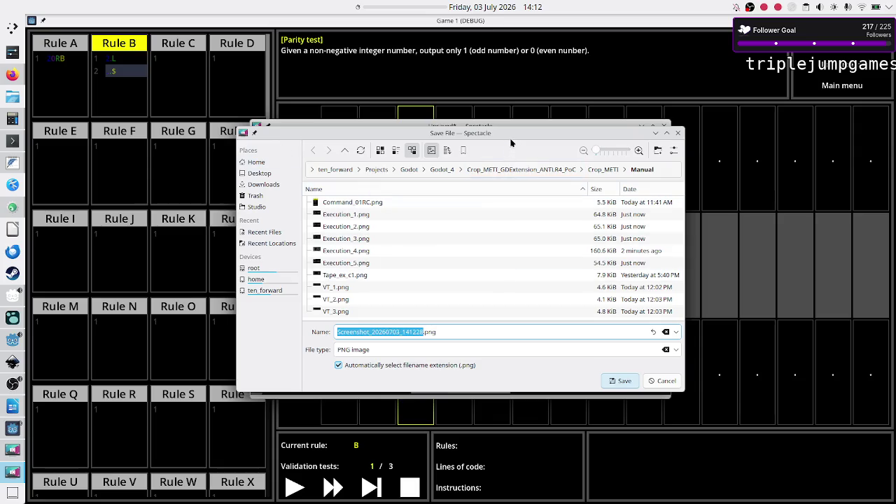
mouse_move(526, 143)
mouse_down()
mouse_move(484, 294)
mouse_move(493, 174)
mouse_up()
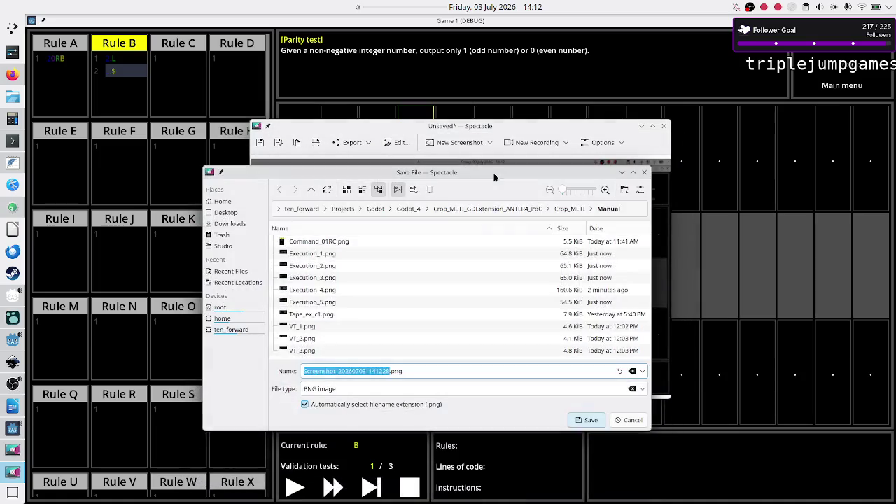
click(632, 420)
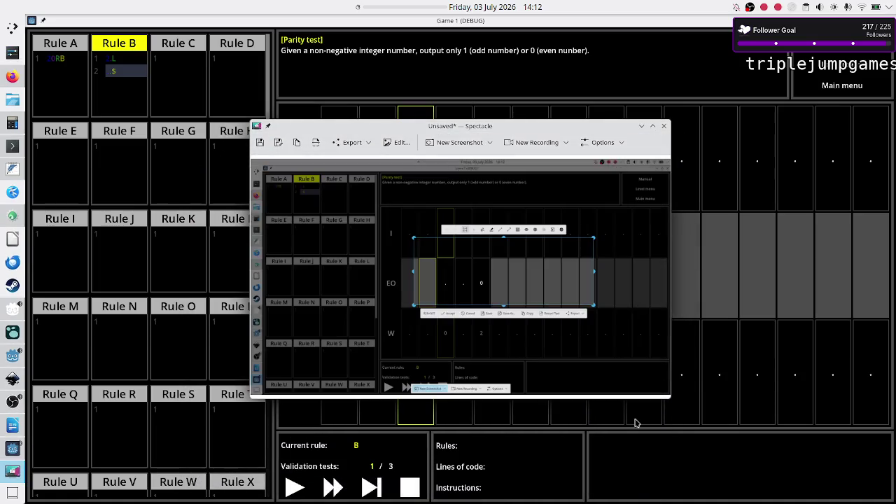
click(665, 127)
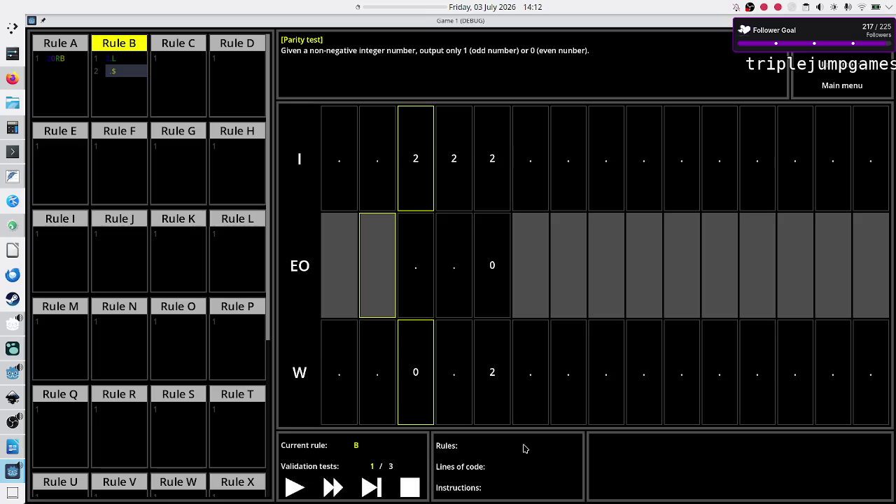
- Capture the game window and browse the save dialog to ten_forward > Projects > Godot > Godot_4 > Crop_METI_GDExtension_ANTLR4_PoC > Crop_METI > Manual
key(Print)
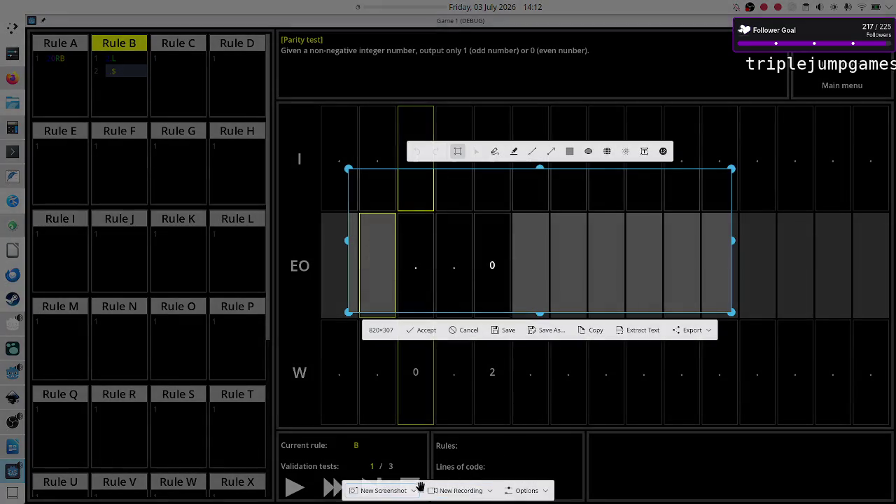
click(415, 491)
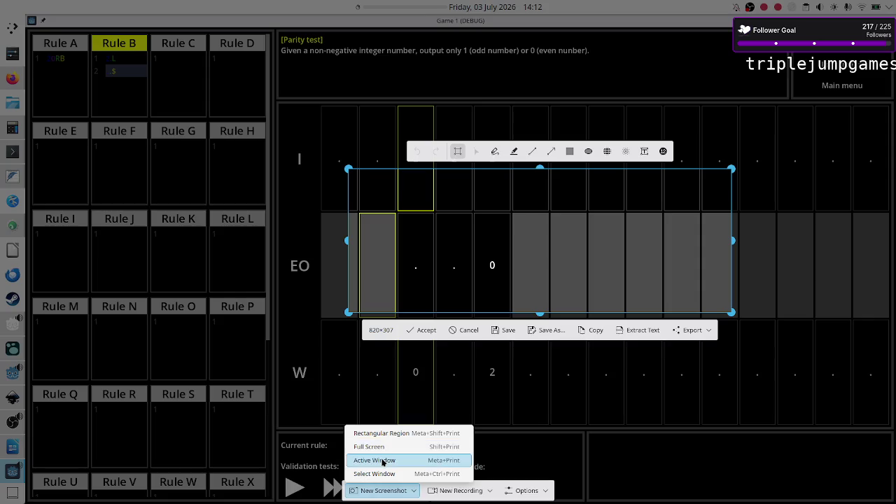
click(383, 462)
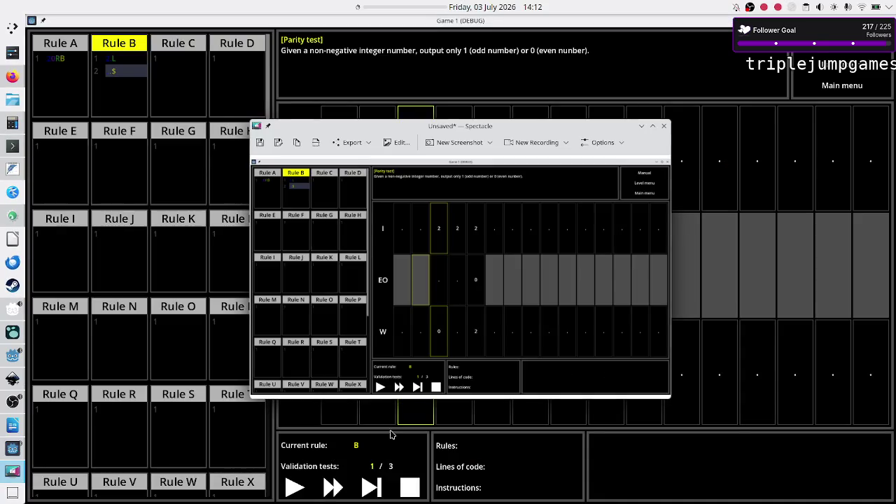
click(281, 144)
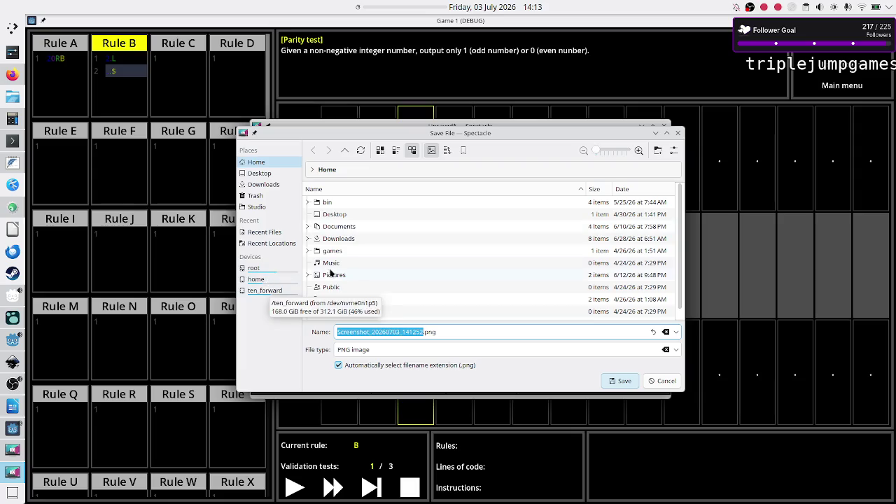
click(263, 293)
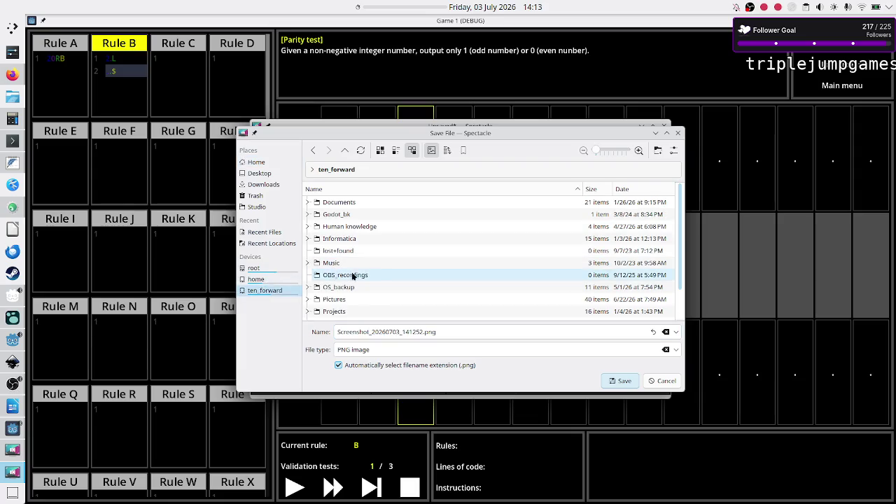
double_click(346, 312)
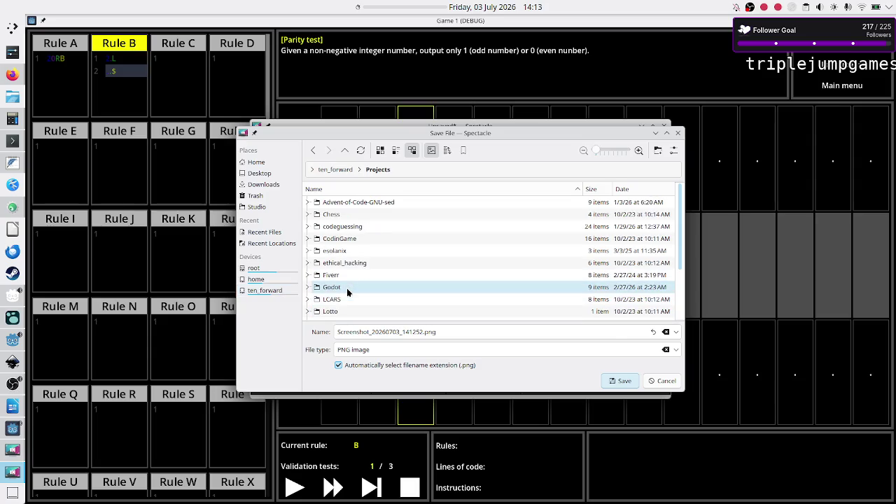
double_click(347, 287)
double_click(347, 239)
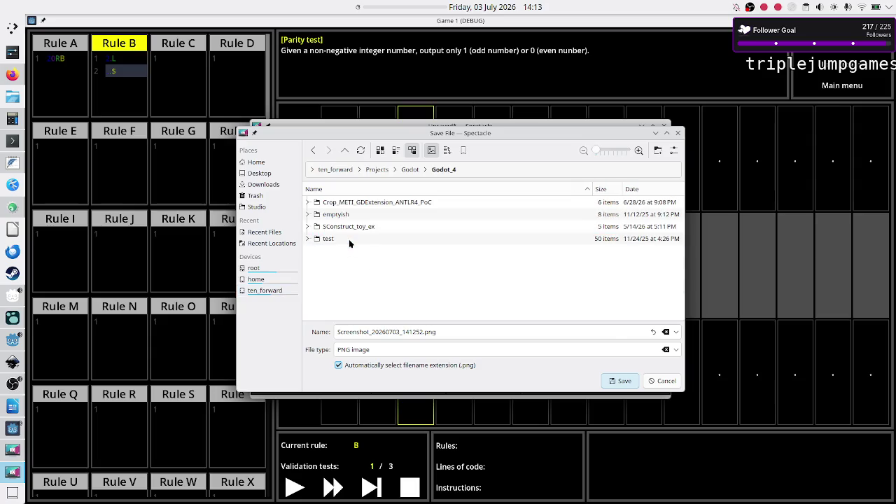
double_click(357, 202)
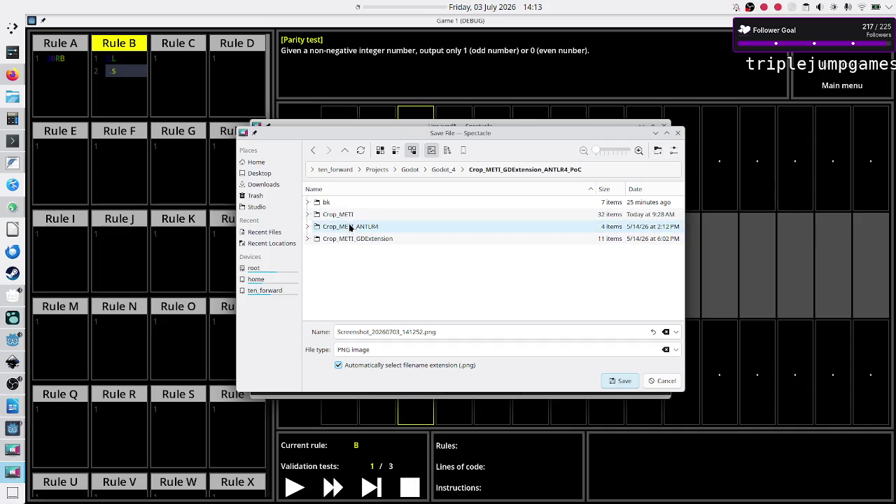
double_click(348, 214)
scroll(346, 291, down, 2)
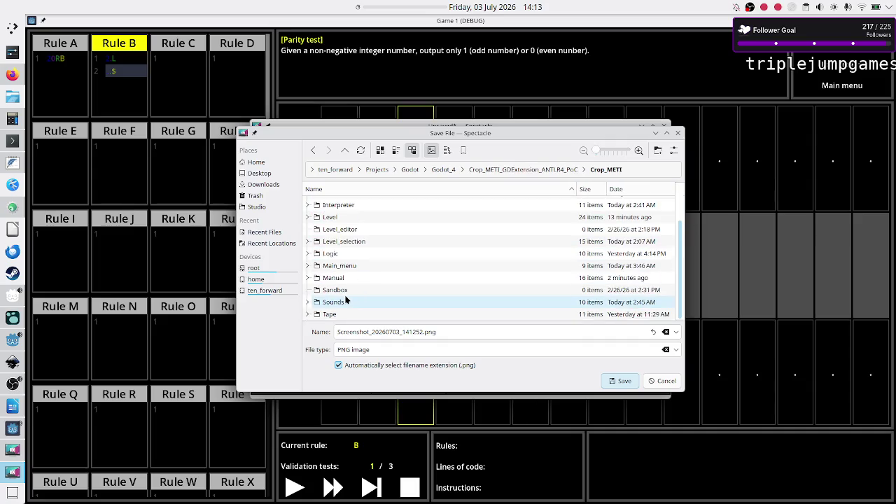
double_click(334, 277)
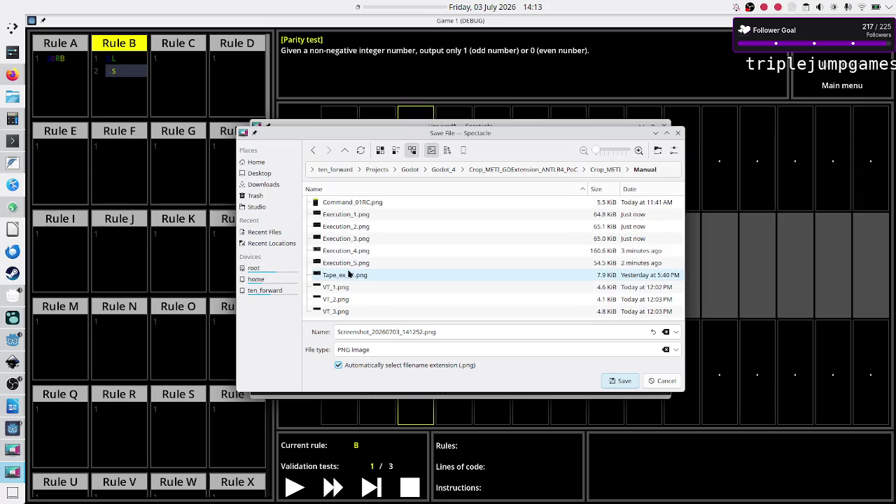
- Overwrite Execution_4.png with the capture and step the program once
click(369, 252)
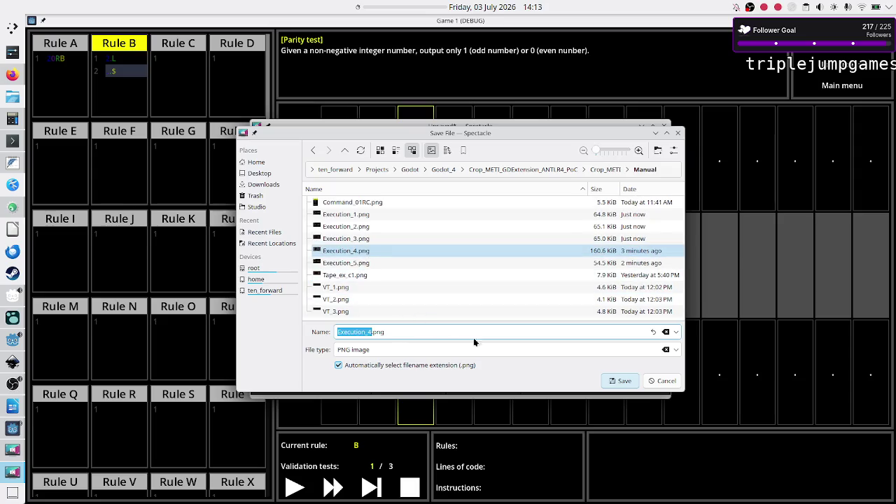
click(620, 381)
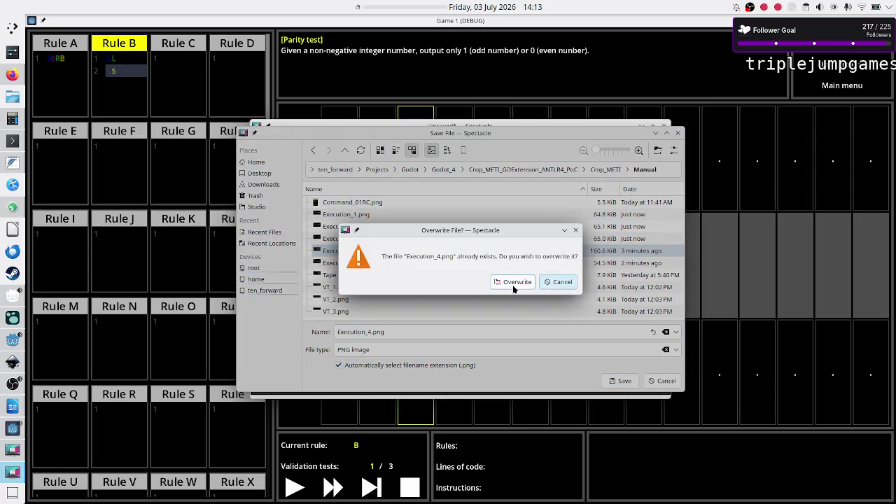
click(513, 283)
click(374, 488)
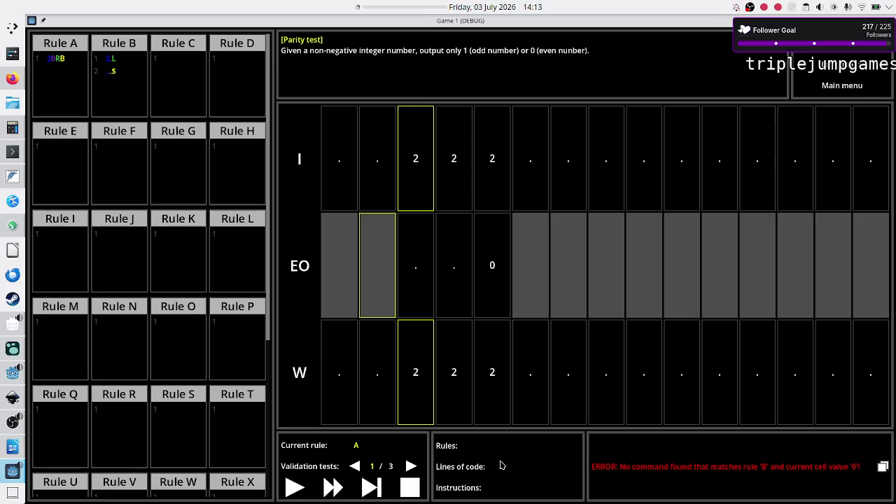
- Capture the game window's rule B error state and overwrite Execution_5.png with it
key(super+shift+Print)
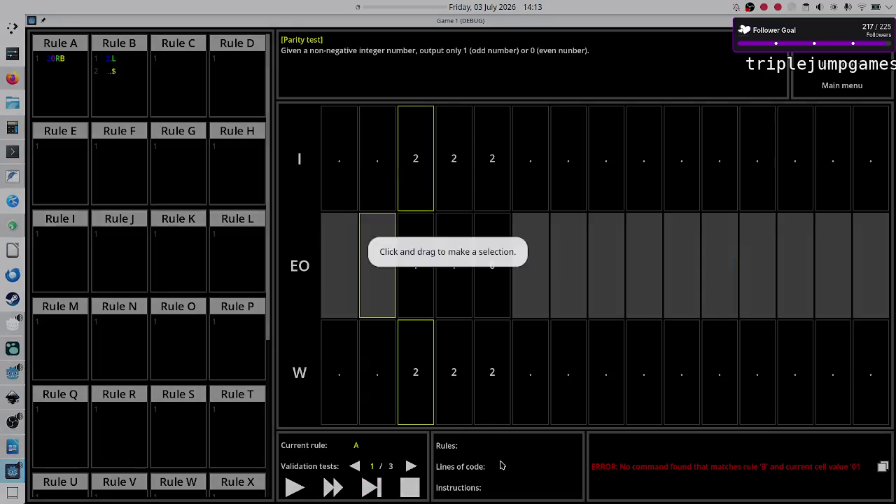
drag(348, 169, 732, 313)
click(414, 491)
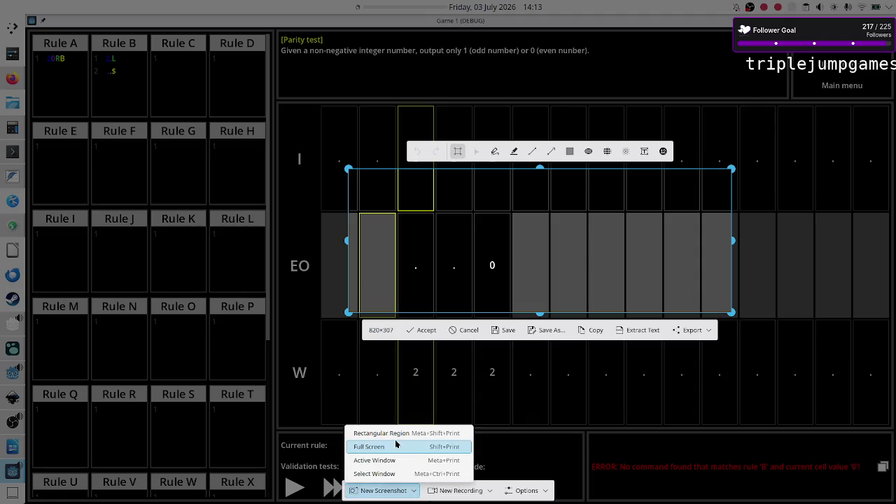
click(385, 461)
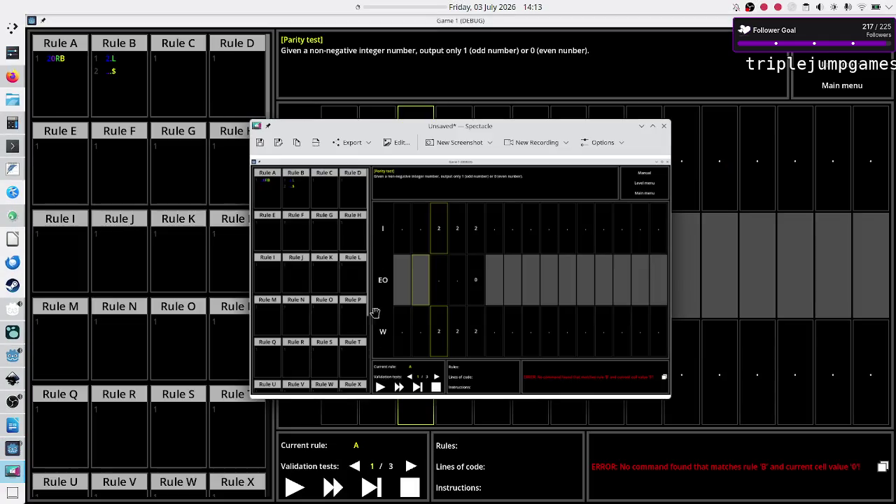
click(279, 143)
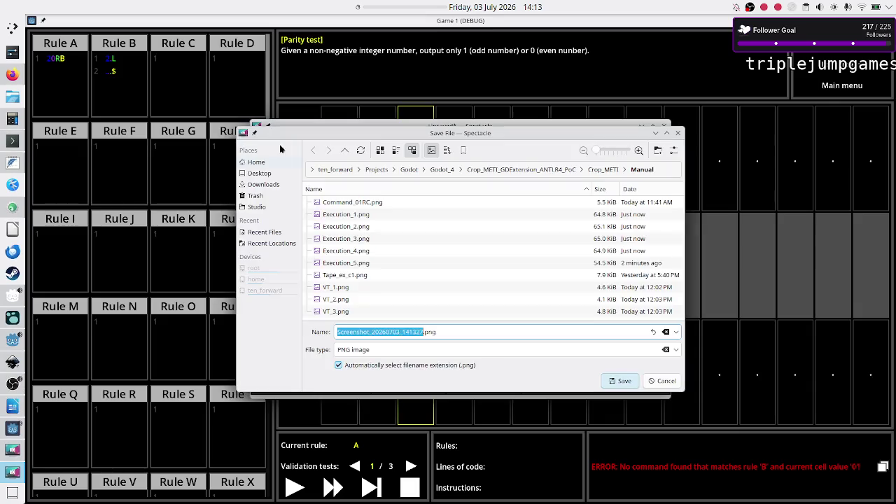
click(334, 265)
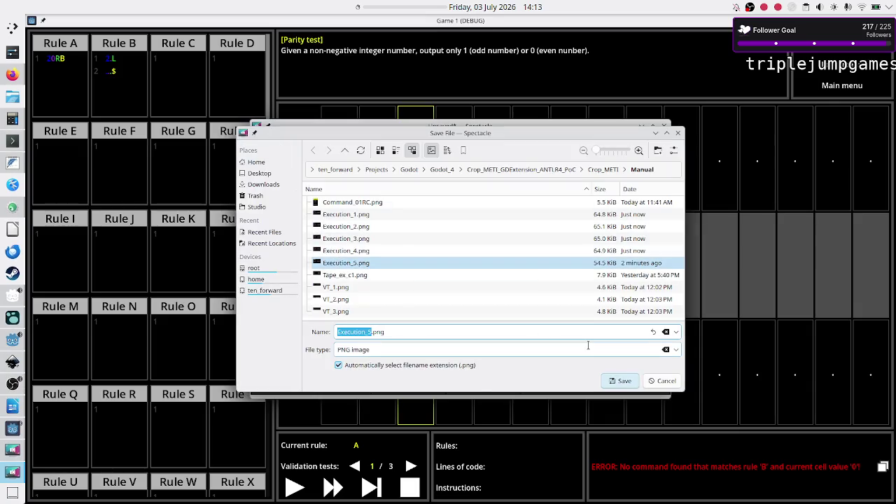
click(623, 380)
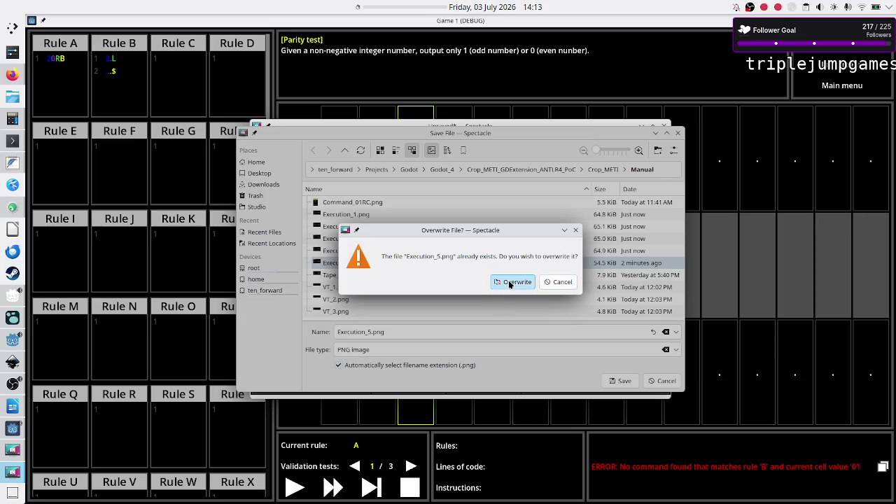
click(507, 283)
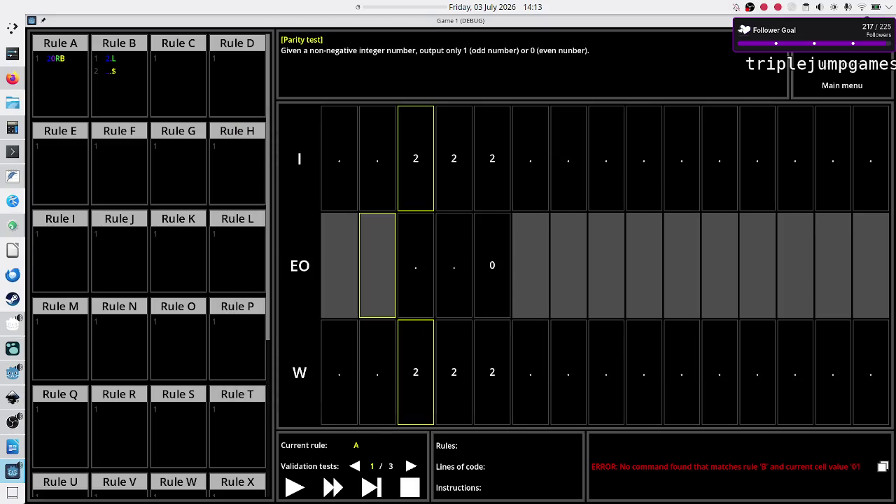
- Minimize the game window, bring the Godot editor forward, and select the res://Manual folder
click(877, 20)
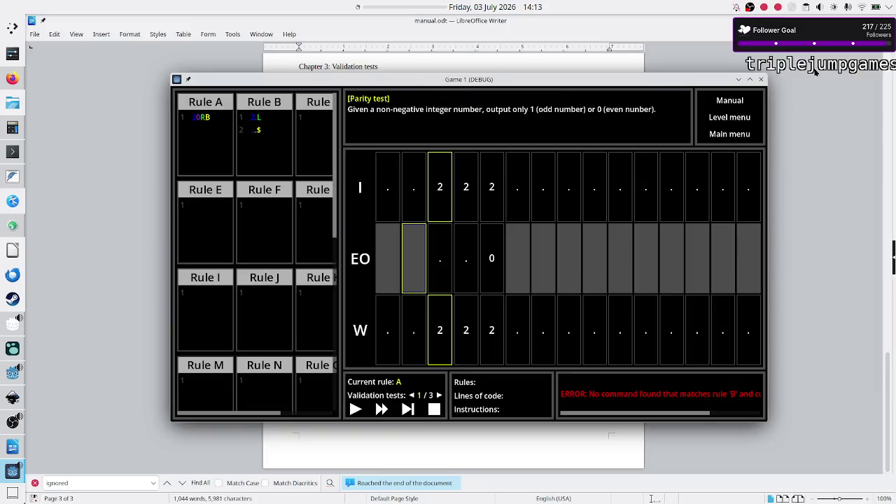
click(739, 82)
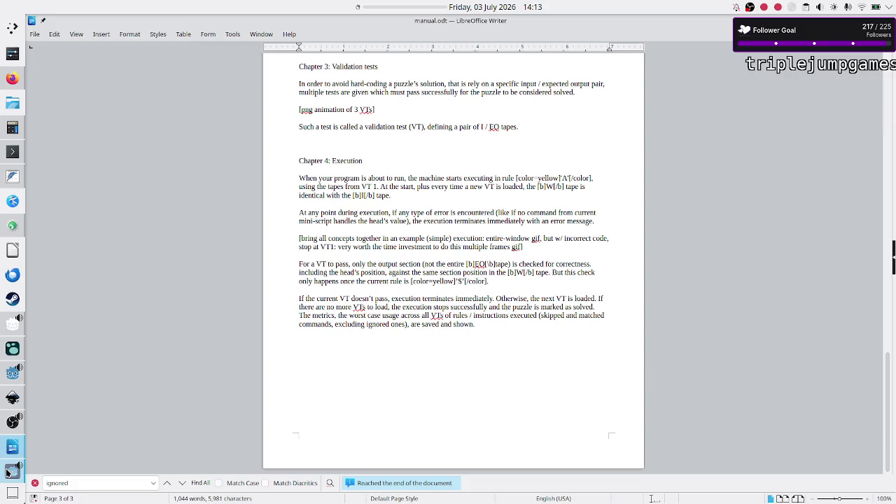
mouse_move(7, 474)
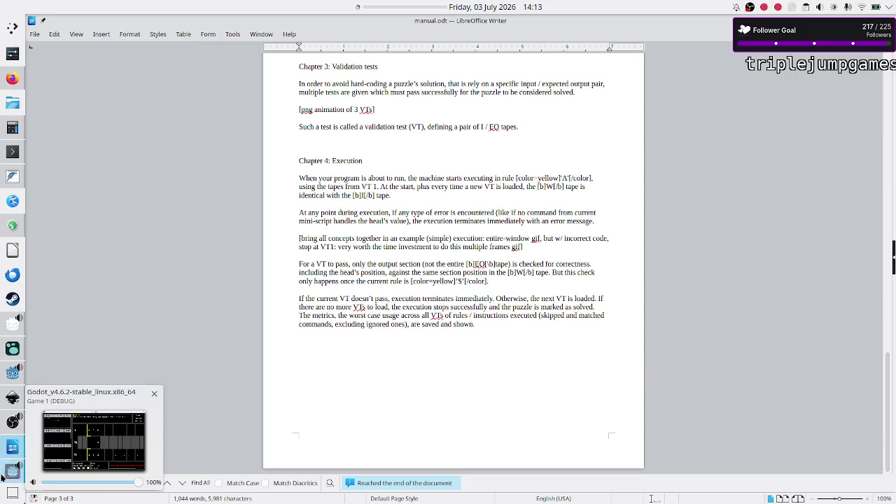
click(3, 375)
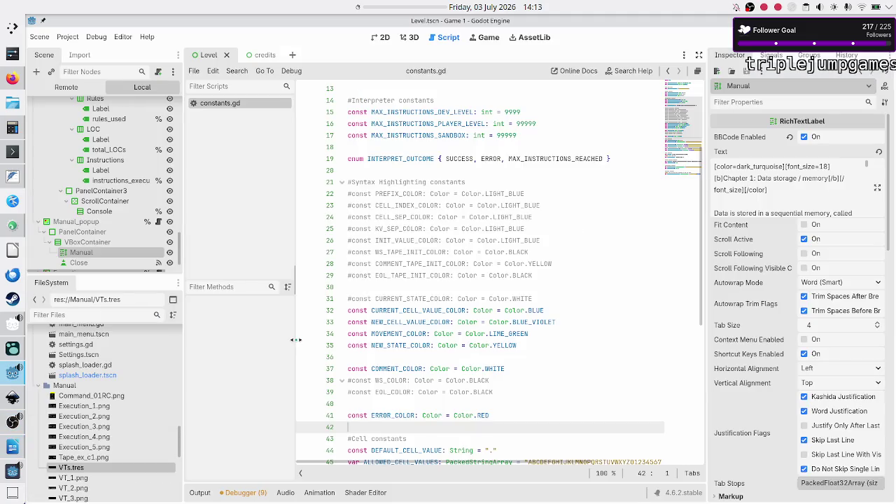
scroll(121, 409, down, 5)
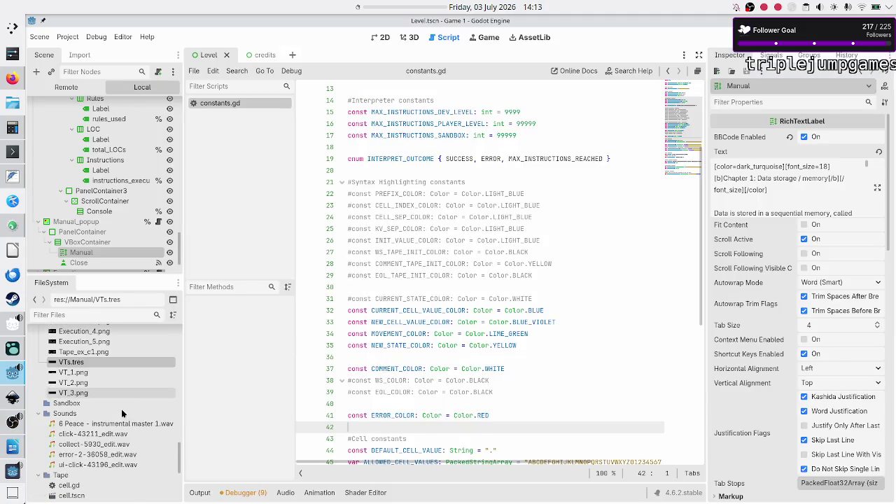
scroll(122, 409, up, 4)
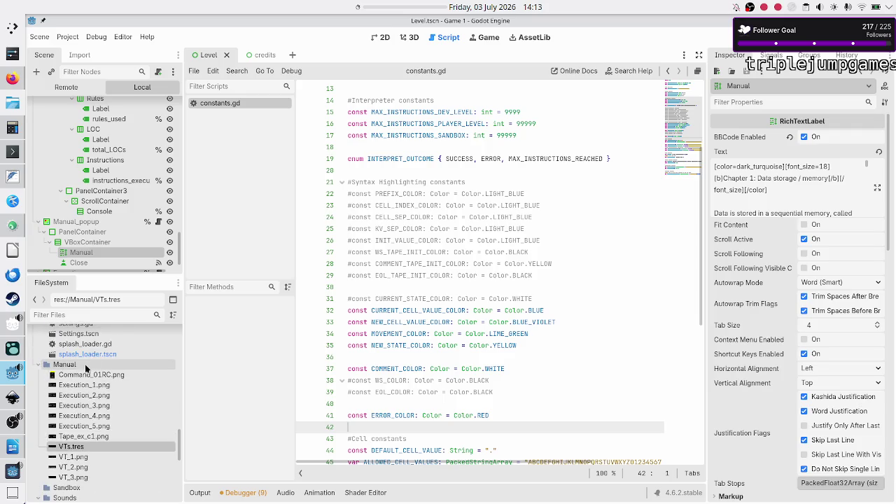
click(84, 366)
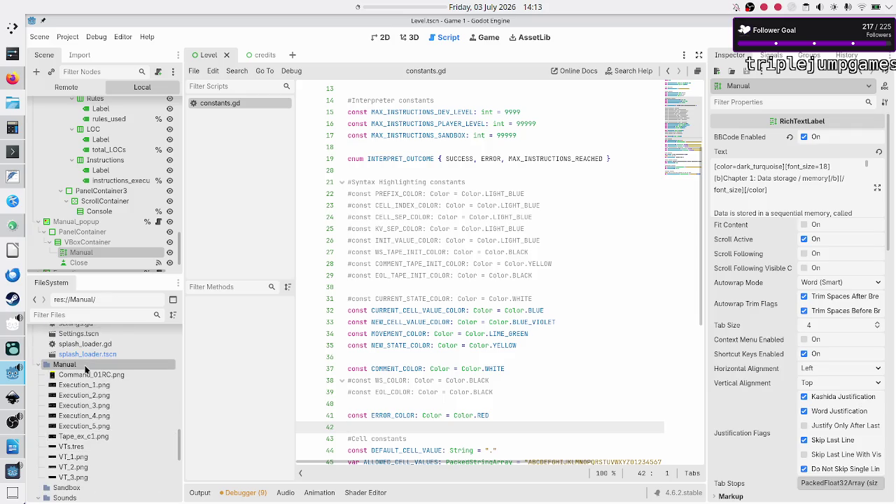
right_click(85, 369)
- Create a new AnimatedTexture resource in res://Manual saved as Execution_example.tres
mouse_move(186, 342)
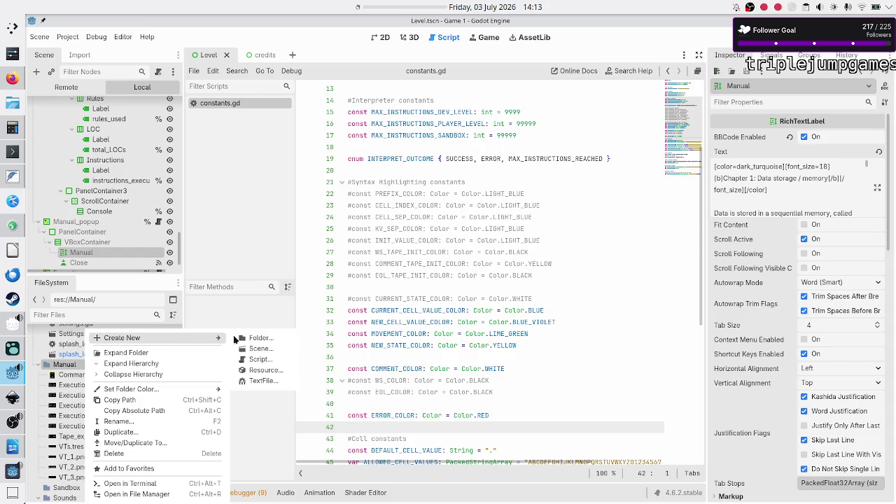
click(265, 370)
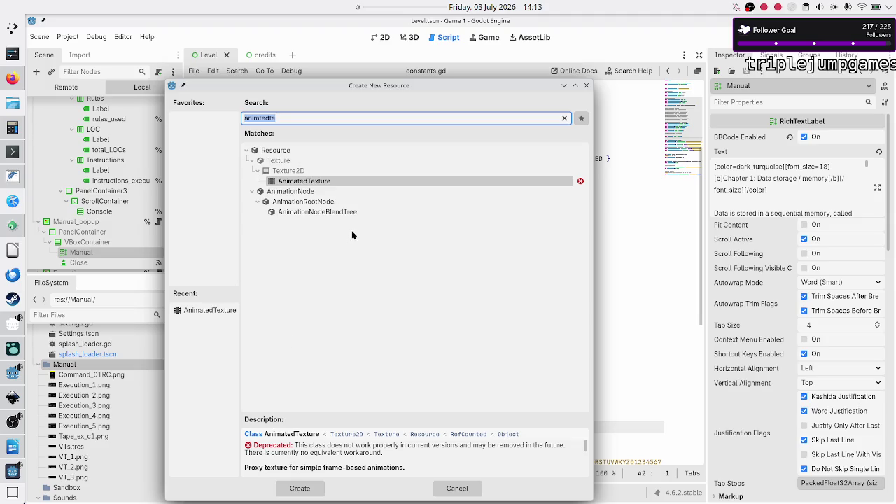
double_click(356, 183)
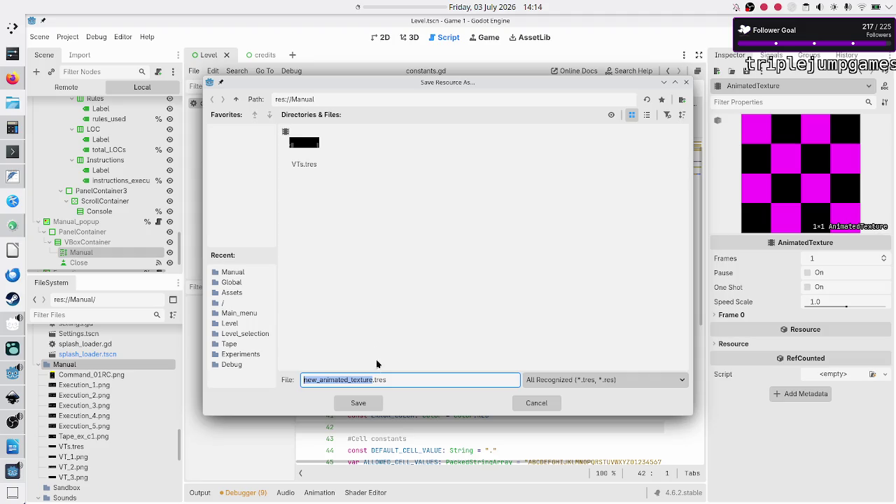
click(399, 382)
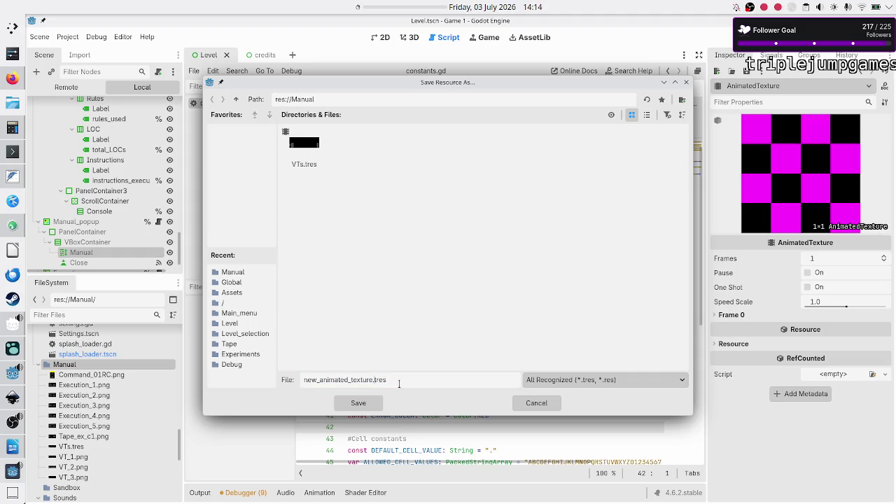
key(BackSpace)
key(BackSpace)
key(BackSpace)
text(tionon)
text(_exampl)
click(357, 403)
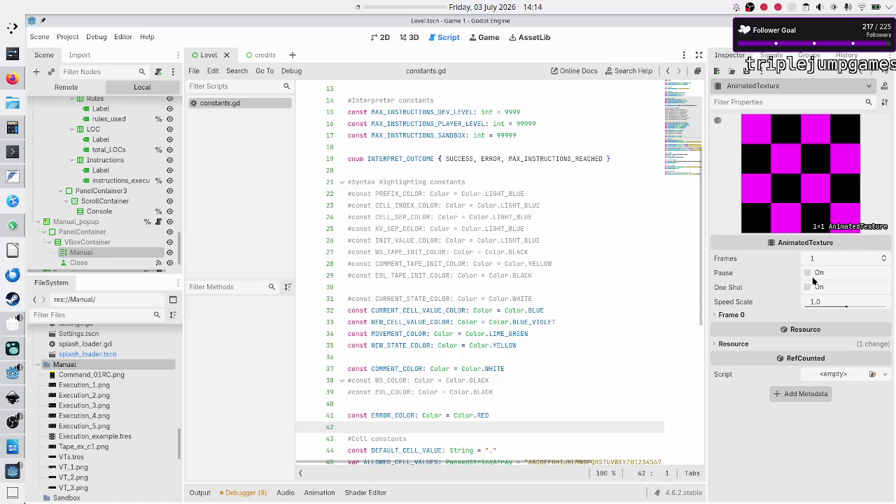
- Raise the AnimatedTexture's frame count to 5 and expand Frames 0 through 4
click(884, 257)
click(884, 258)
click(884, 258)
click(885, 257)
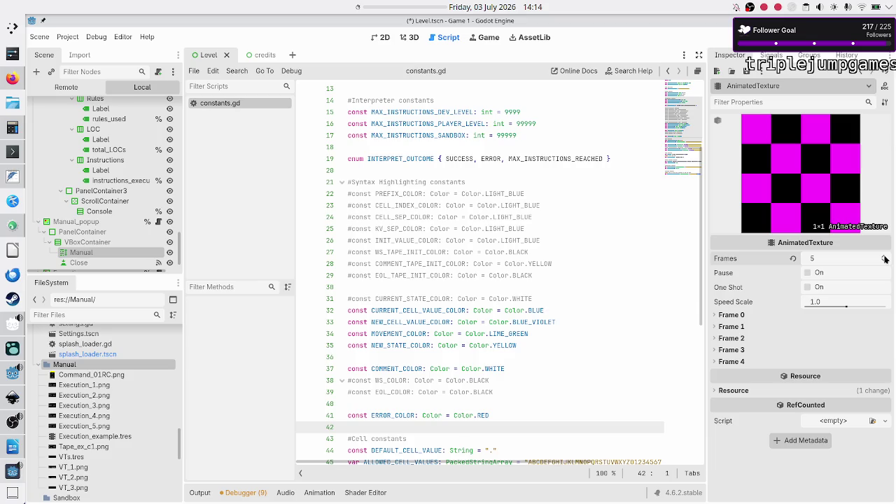
click(716, 316)
click(715, 355)
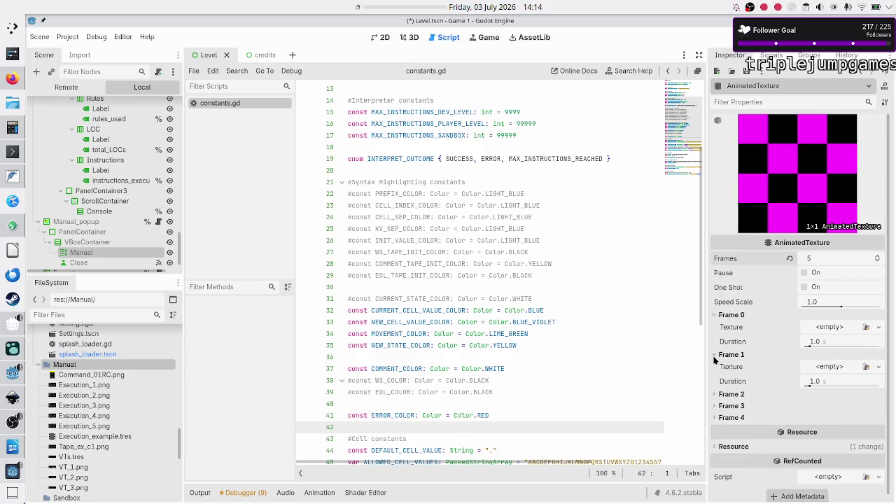
click(715, 395)
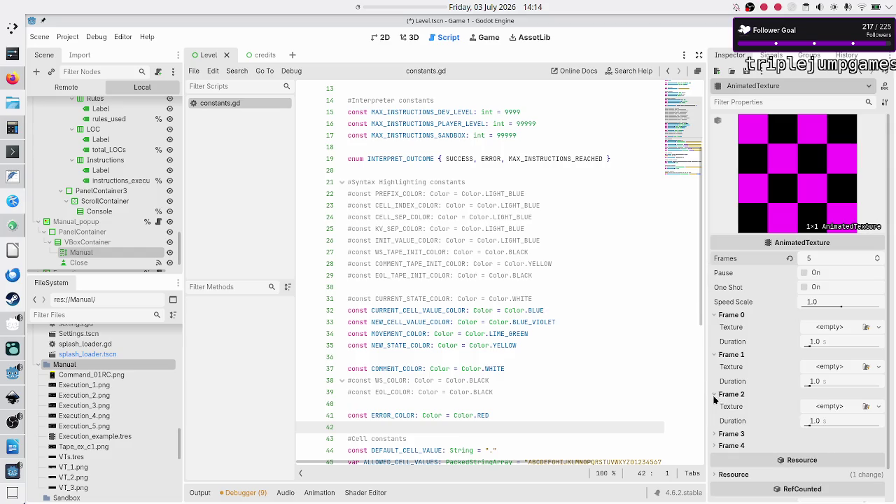
click(715, 434)
click(714, 474)
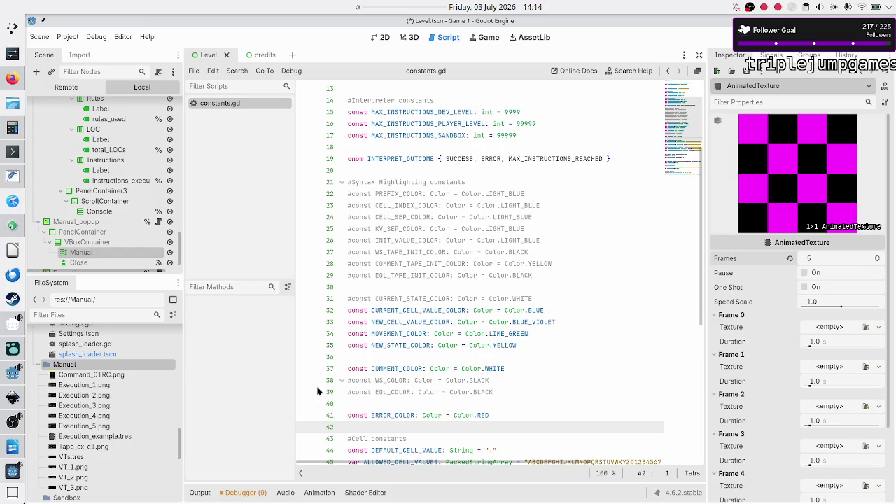
- Check the existing VTs.tres animation for reference, then return to Execution_example.tres
click(746, 71)
click(805, 83)
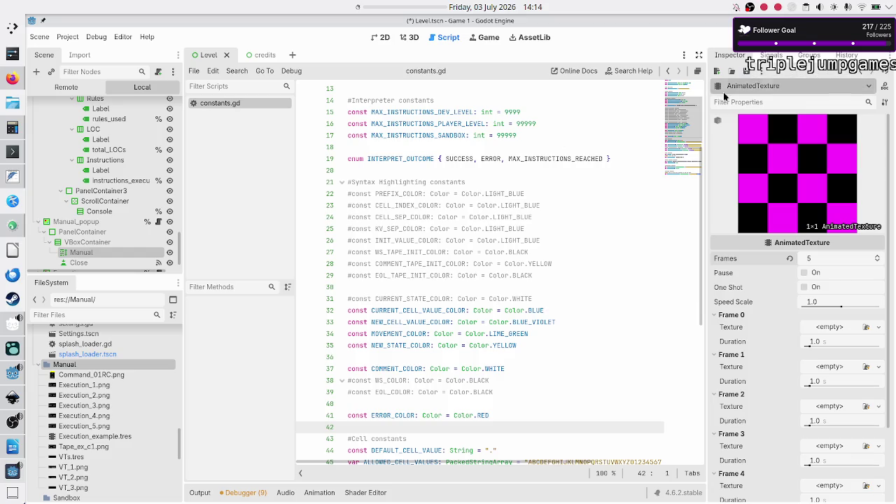
click(86, 458)
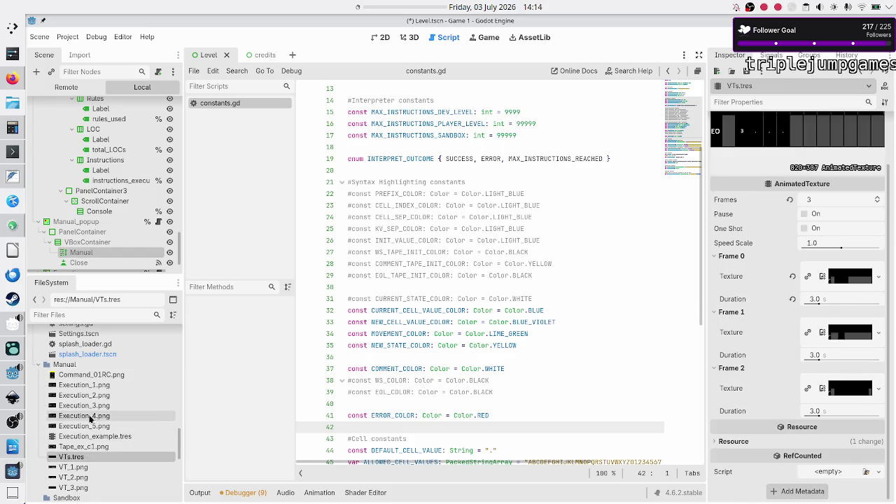
click(91, 436)
text(3)
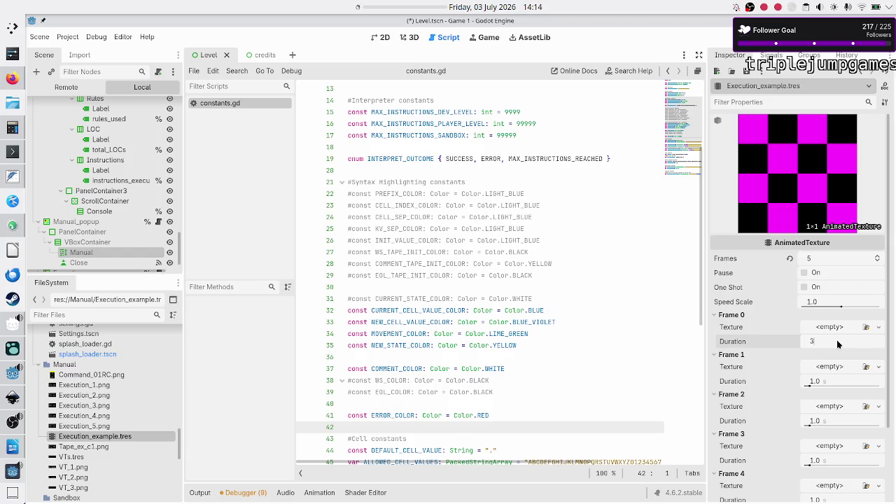
- Set all five frame durations to 3.0 s and assign Execution_1.png as Frame 0's texture
key(Return)
click(827, 379)
text(3)
key(Return)
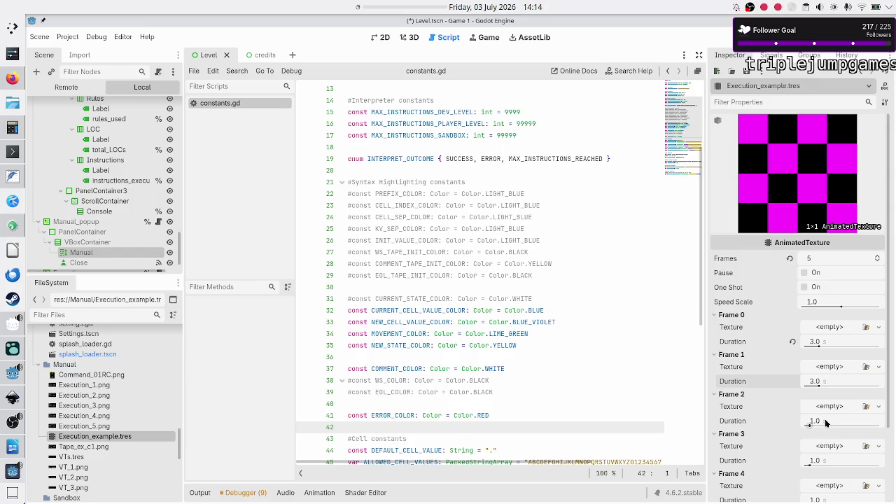
click(827, 423)
text(3)
key(Return)
click(824, 462)
text(3)
key(Return)
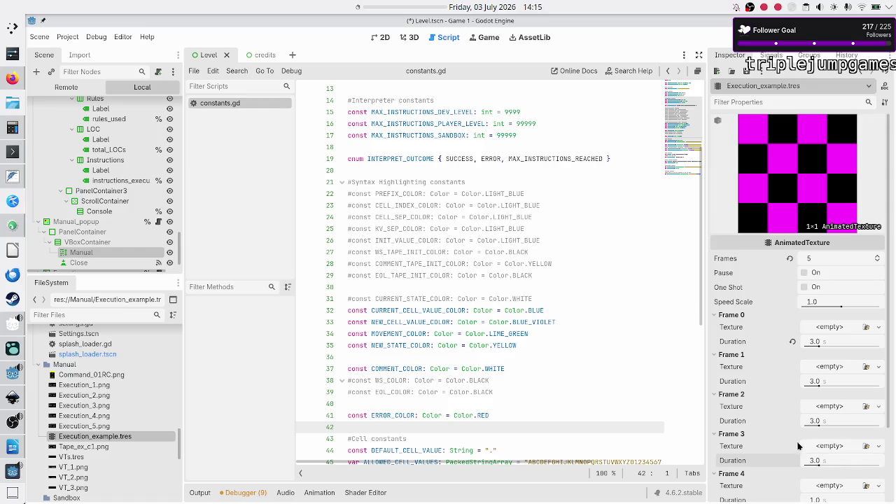
scroll(800, 448, down, 3)
click(834, 410)
text(3)
key(Return)
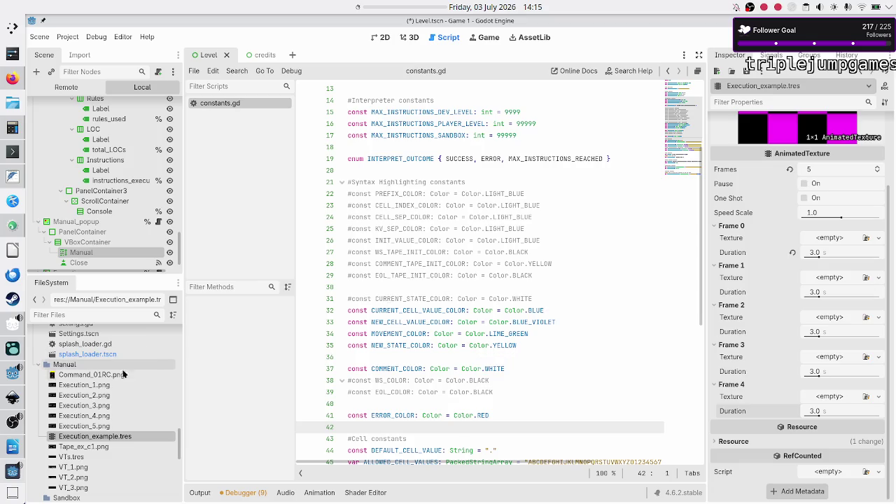
click(92, 388)
mouse_move(92, 387)
mouse_down()
mouse_move(334, 370)
mouse_move(410, 345)
mouse_move(544, 330)
mouse_move(650, 301)
mouse_move(759, 294)
mouse_move(830, 239)
mouse_up()
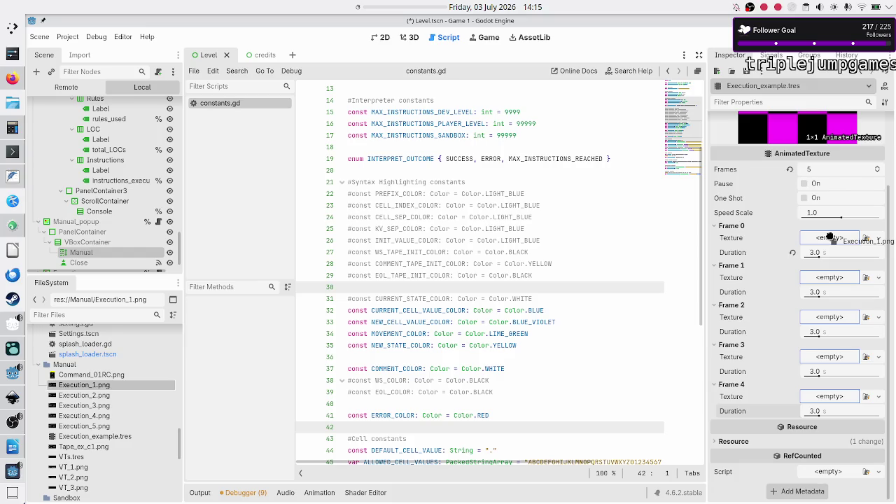